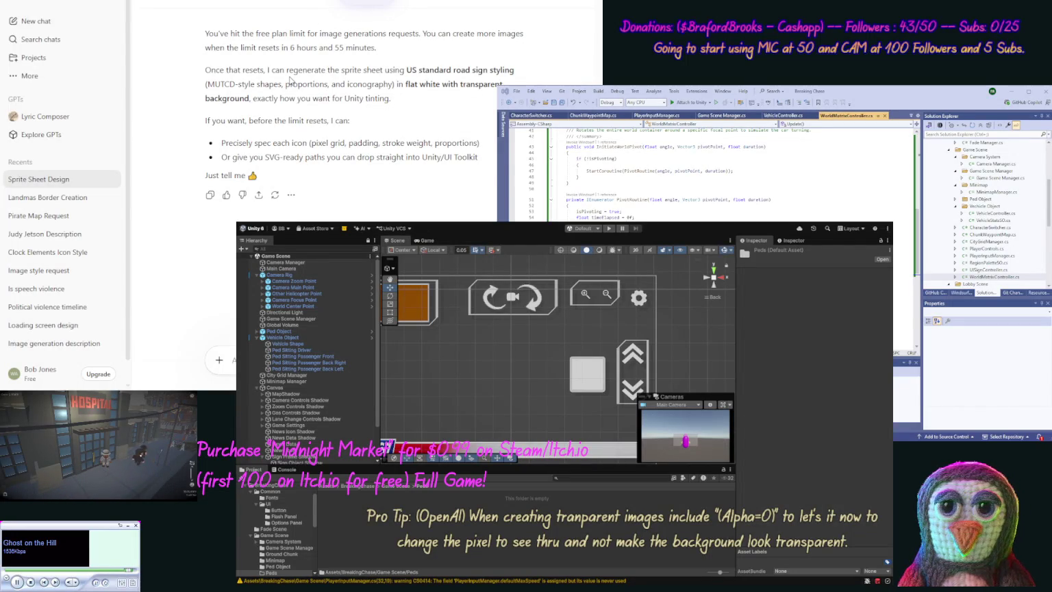
Switch from the ChatGPT chat to the Gemini scene setup checklist and select Ped Sitting Passenger Front.
{"action": "key", "text": "ctrl+Tab"}
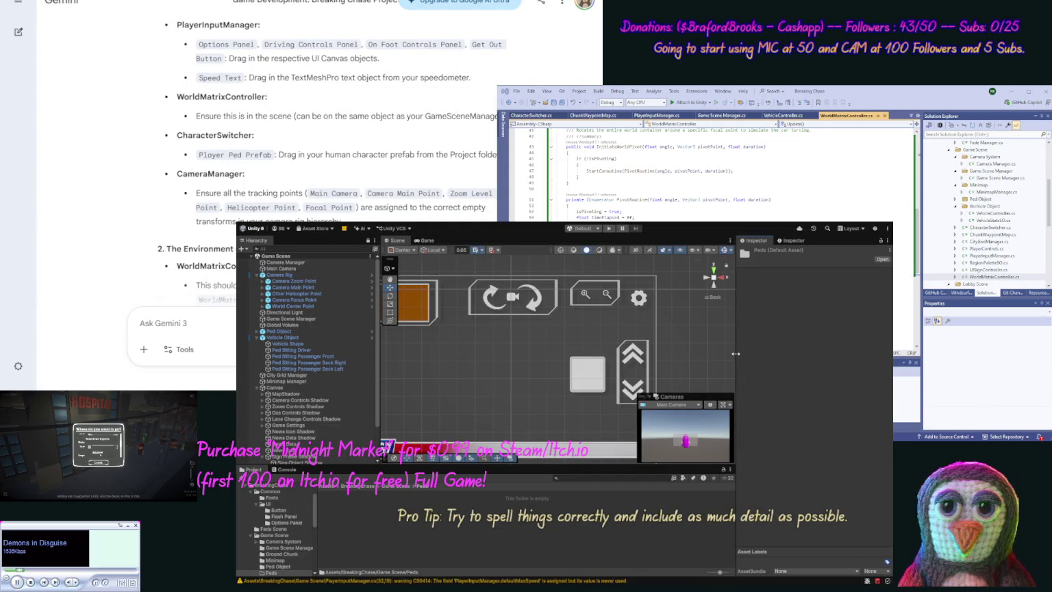
{"action": "left_click", "coordinate": [302, 356]}
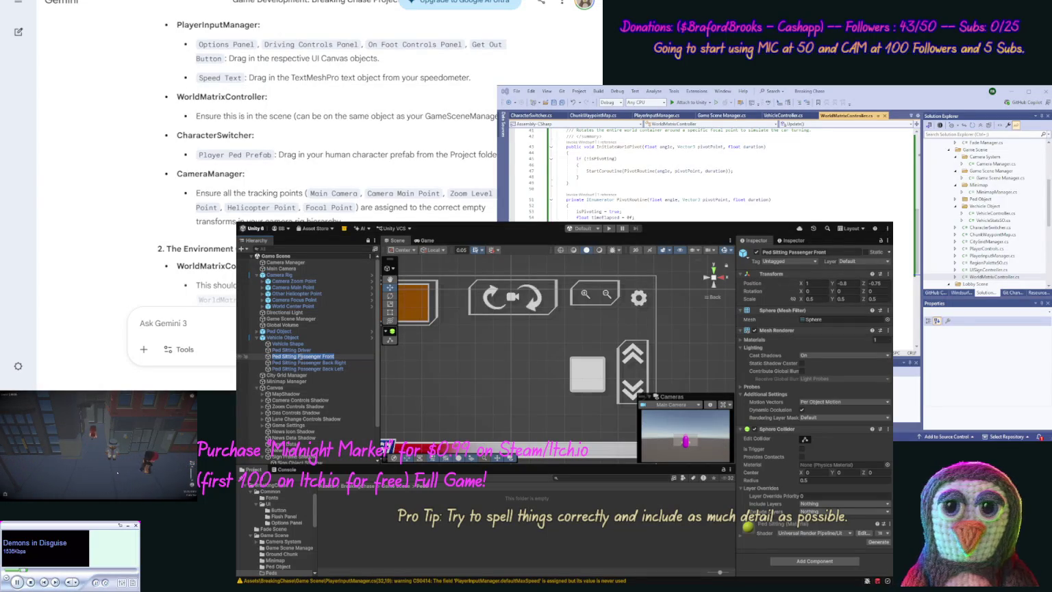
Duplicate the Game Settings gear button and move the copy just below the original.
{"action": "left_click", "coordinate": [335, 351]}
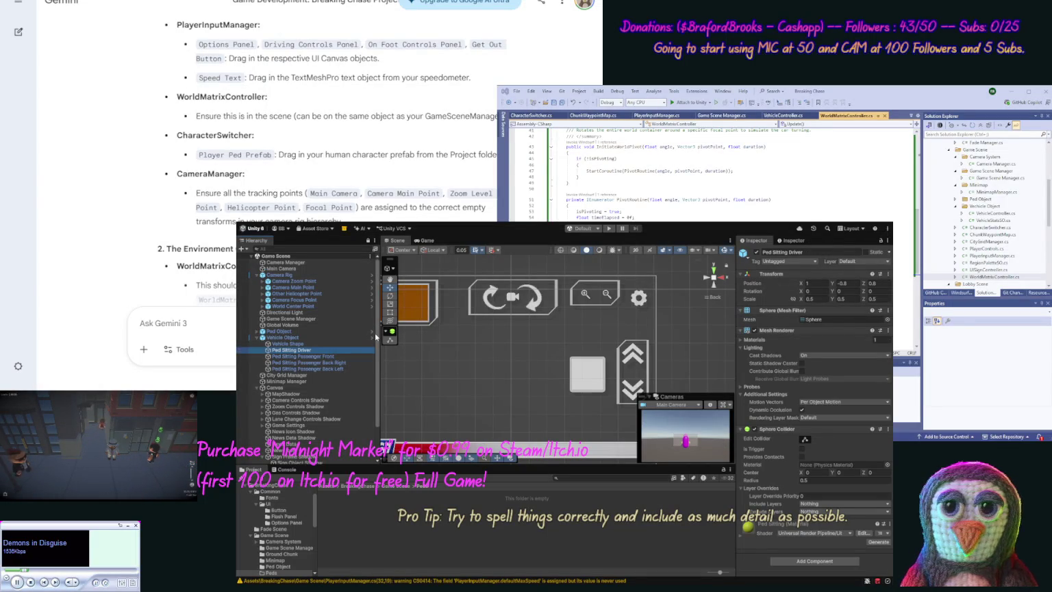
{"action": "scroll", "coordinate": [302, 408], "scroll_direction": "down", "scroll_amount": 3}
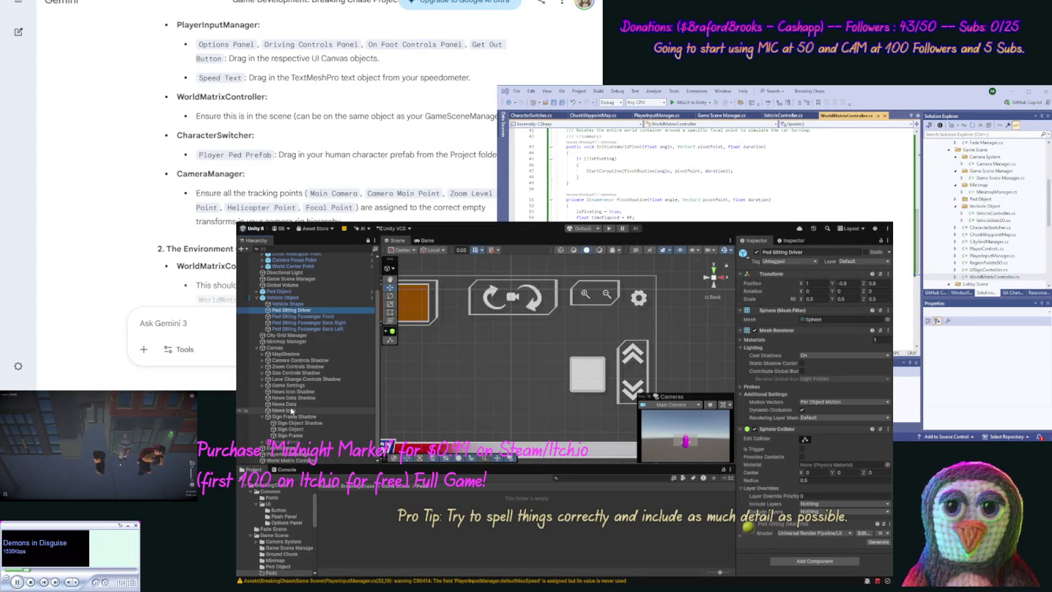
{"action": "left_click", "coordinate": [263, 387]}
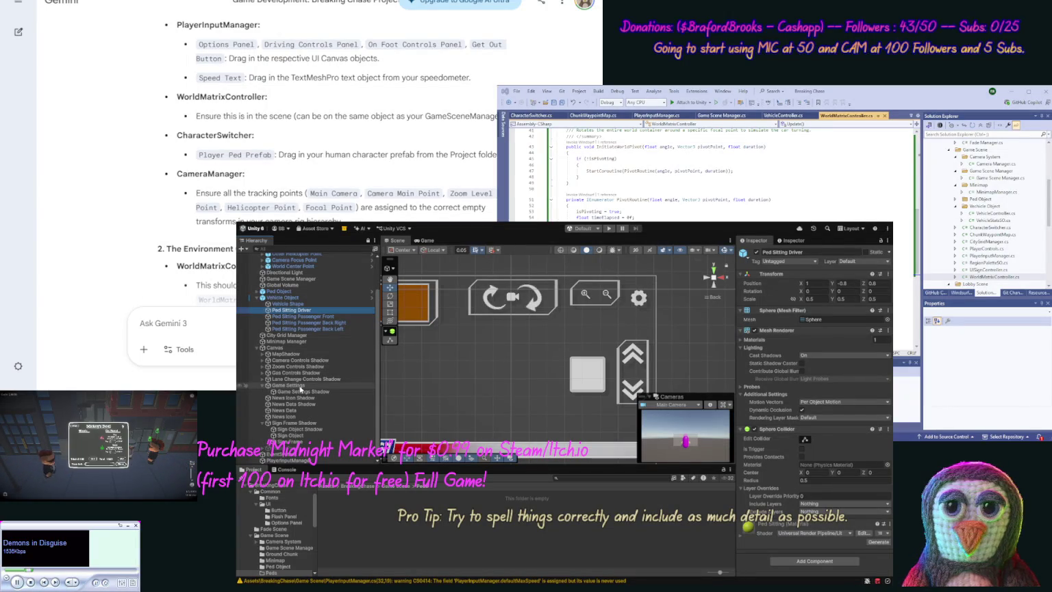
{"action": "left_click", "coordinate": [284, 386]}
{"action": "key", "text": "ctrl+d"}
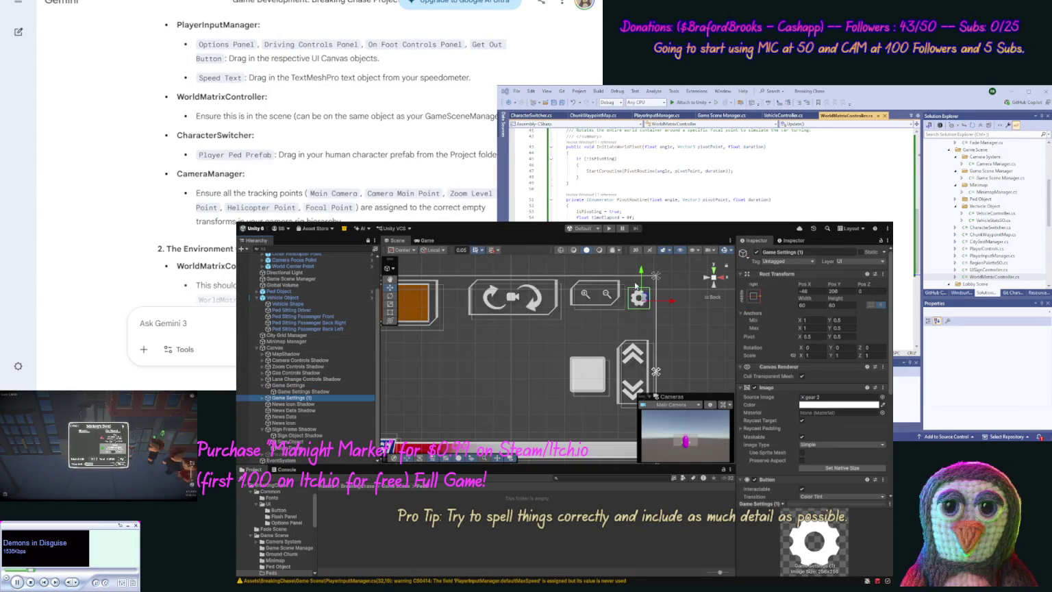
{"action": "left_click_drag", "start_coordinate": [636, 286], "coordinate": [636, 314]}
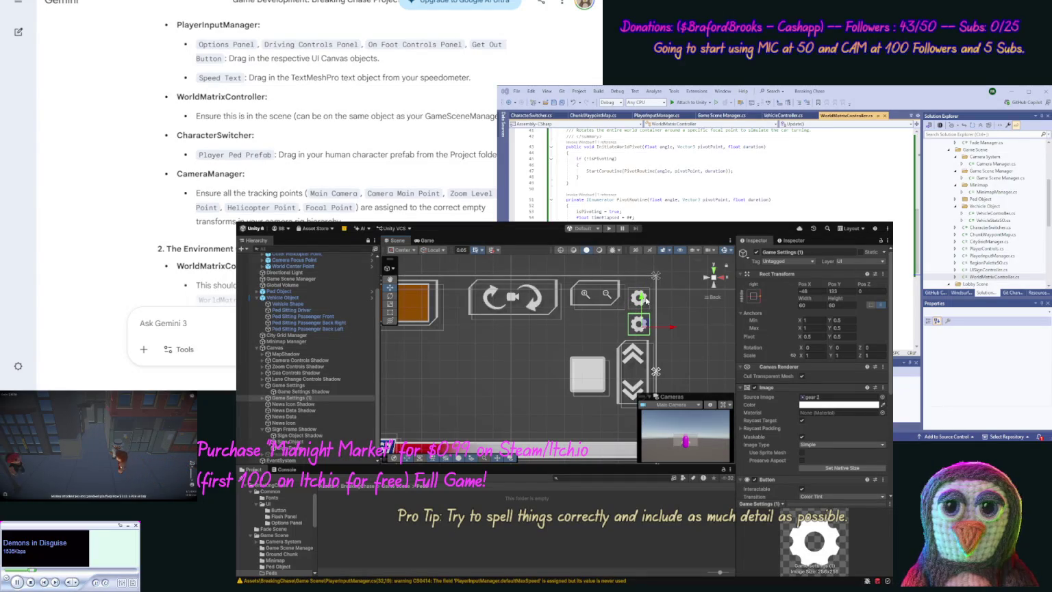
Rename the copy Get Out Button and its shadow child Get Out Button Shadow.
{"action": "left_click", "coordinate": [300, 397]}
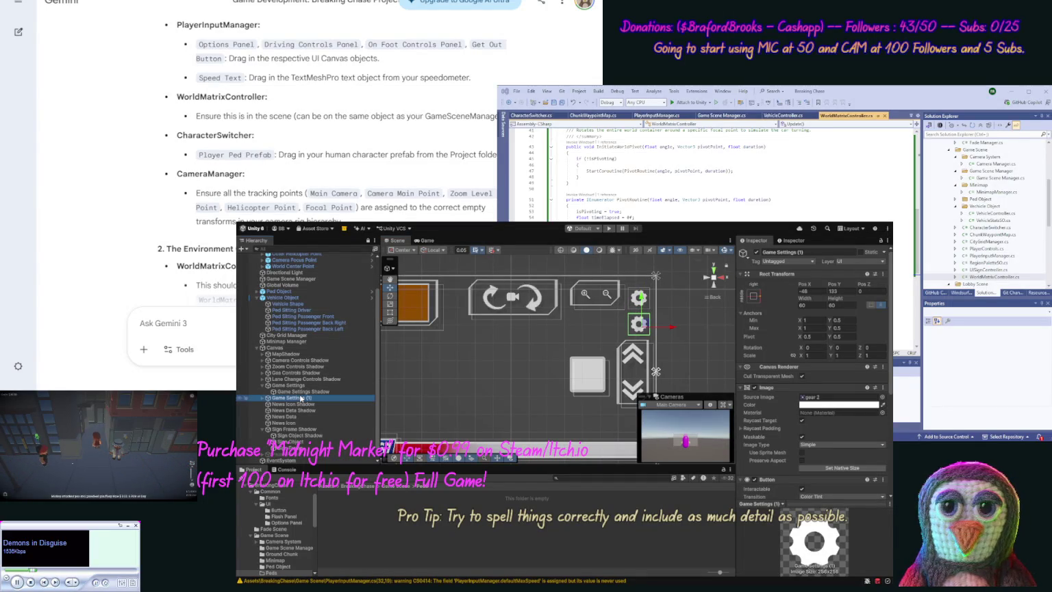
{"action": "left_click", "coordinate": [299, 399]}
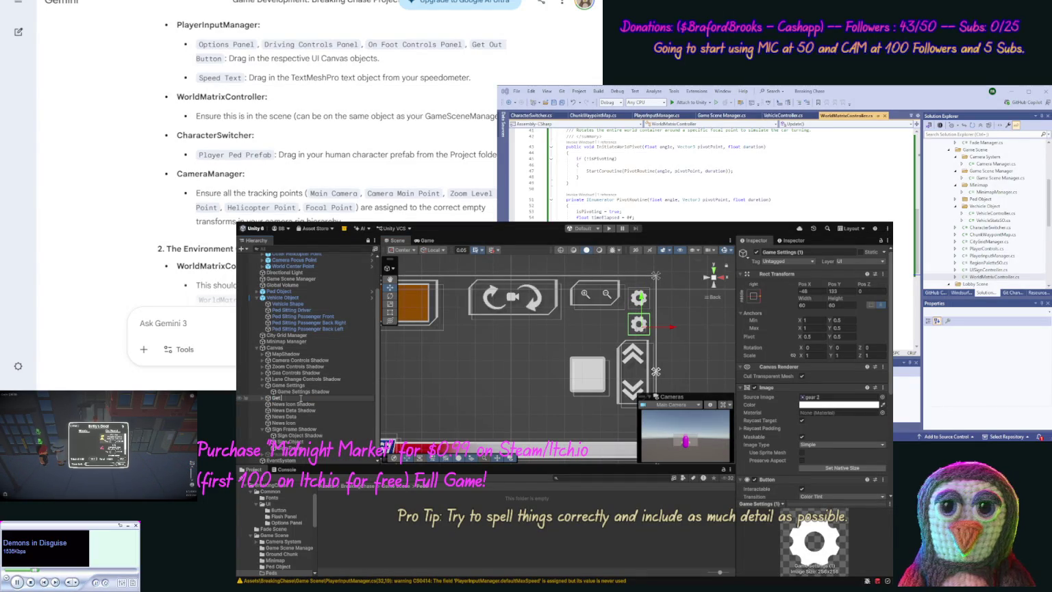
{"action": "type", "text": "OutButto"}
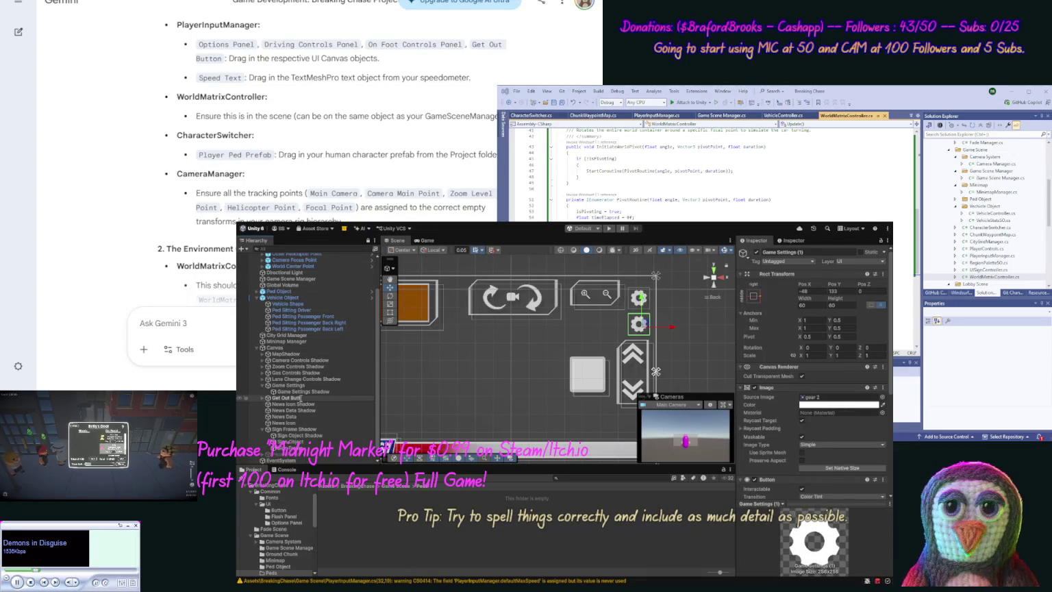
{"action": "type", "text": "n"}
{"action": "key", "text": "Return"}
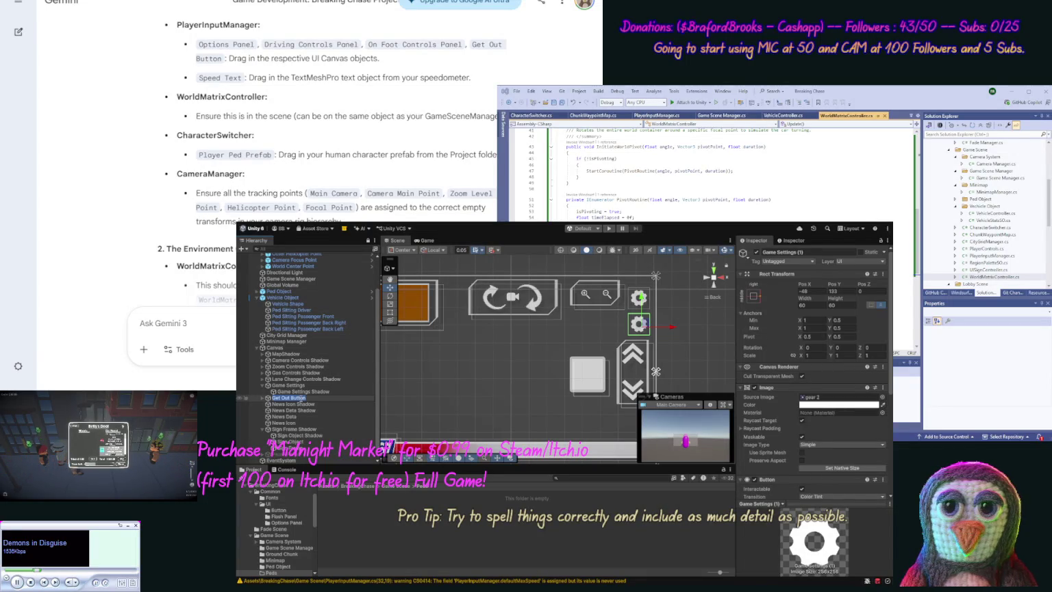
{"action": "left_click", "coordinate": [269, 398]}
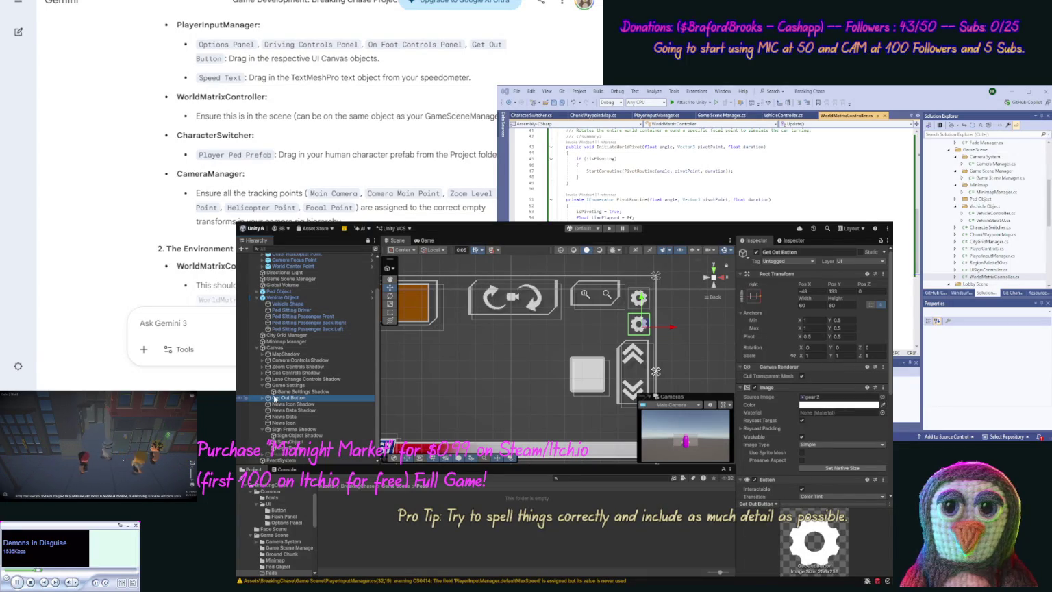
{"action": "left_click", "coordinate": [263, 398]}
{"action": "left_click", "coordinate": [290, 405]}
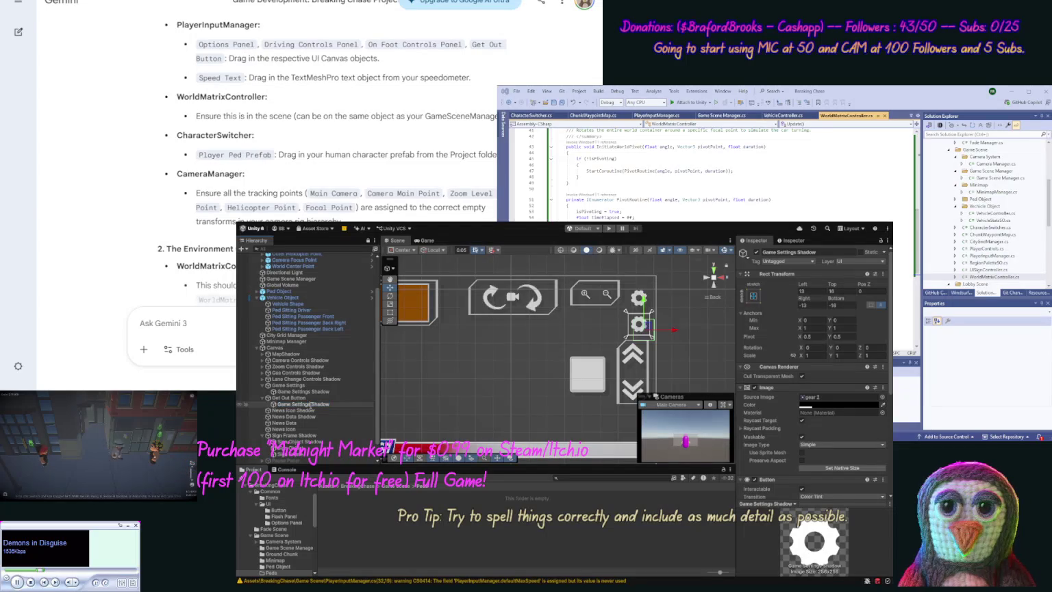
{"action": "left_click", "coordinate": [311, 402]}
{"action": "key", "text": "Return"}
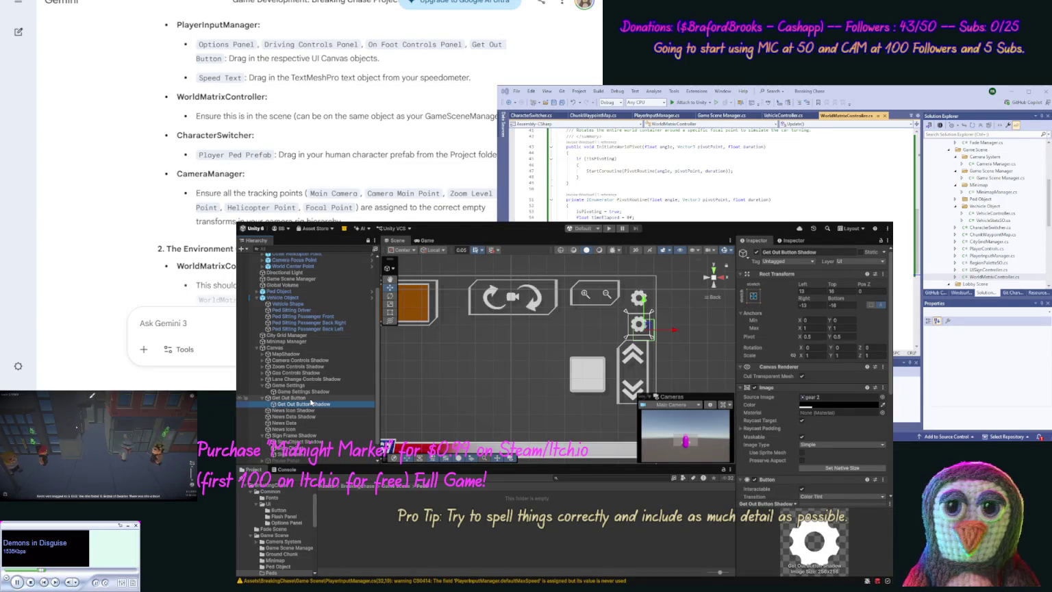
{"action": "left_click", "coordinate": [302, 397]}
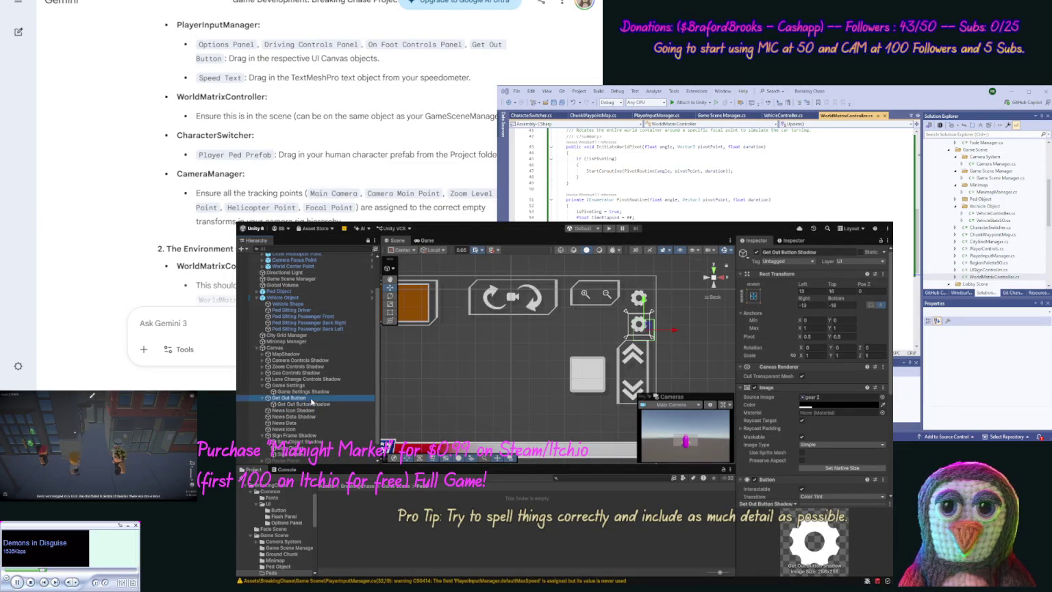
{"action": "left_click", "coordinate": [881, 402]}
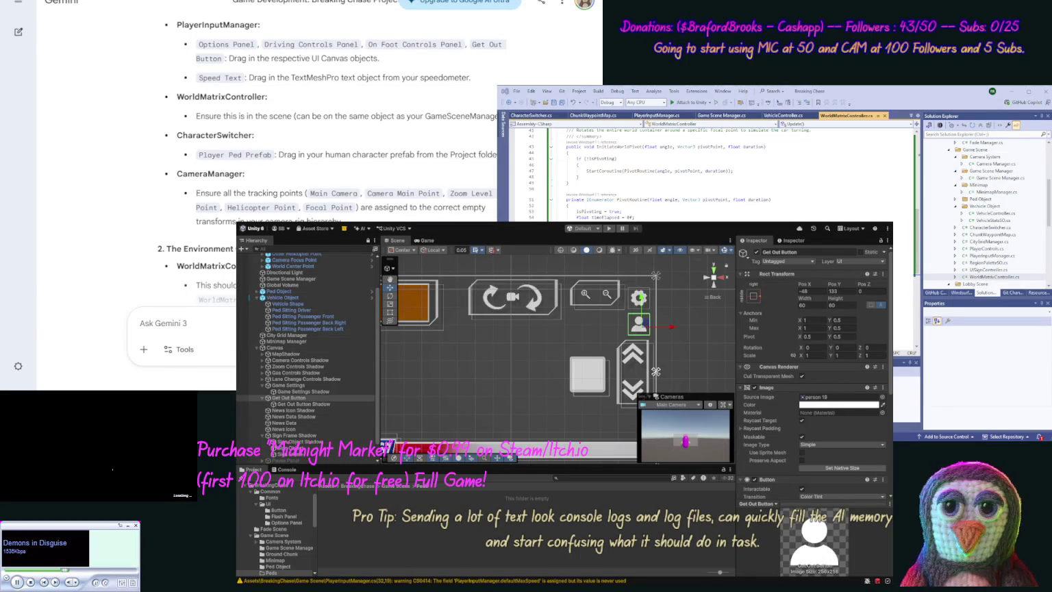
Set the Source Image to person 18 on both Get Out Button and Get Out Button Shadow.
{"action": "left_click", "coordinate": [841, 396]}
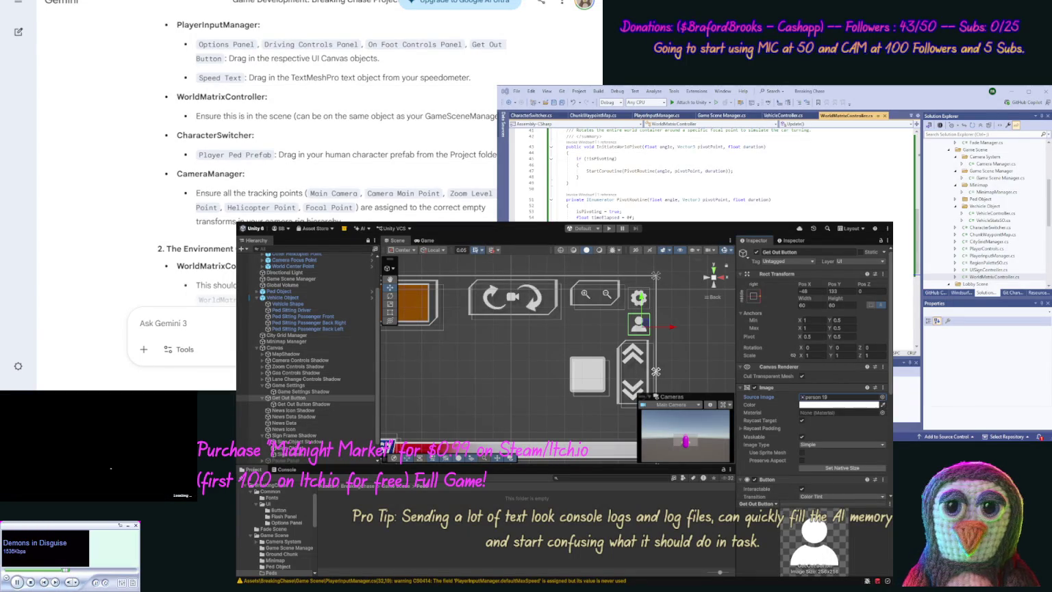
{"action": "left_click", "coordinate": [303, 404]}
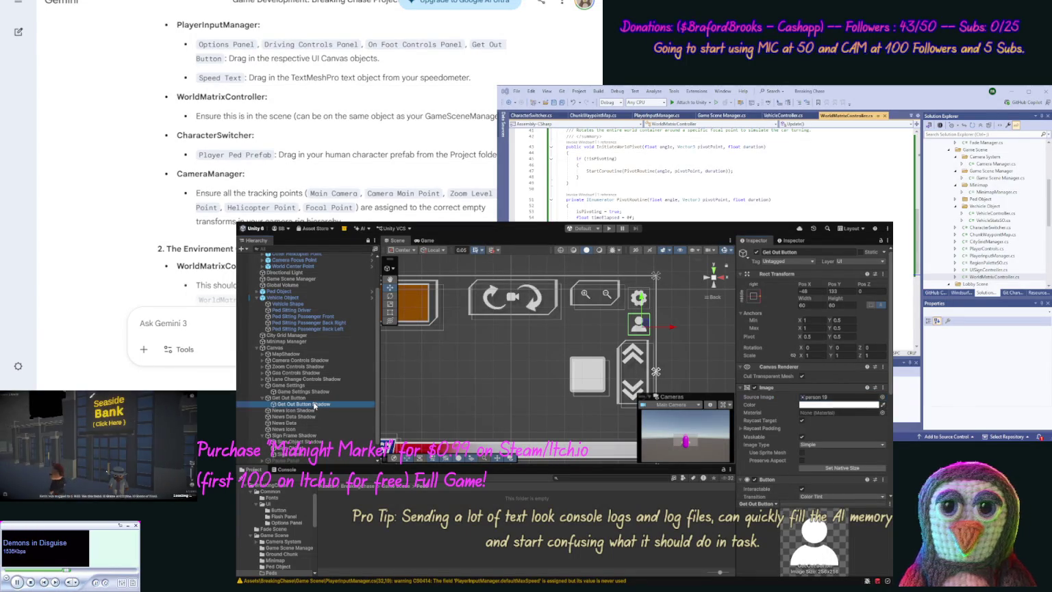
{"action": "left_click", "coordinate": [883, 398]}
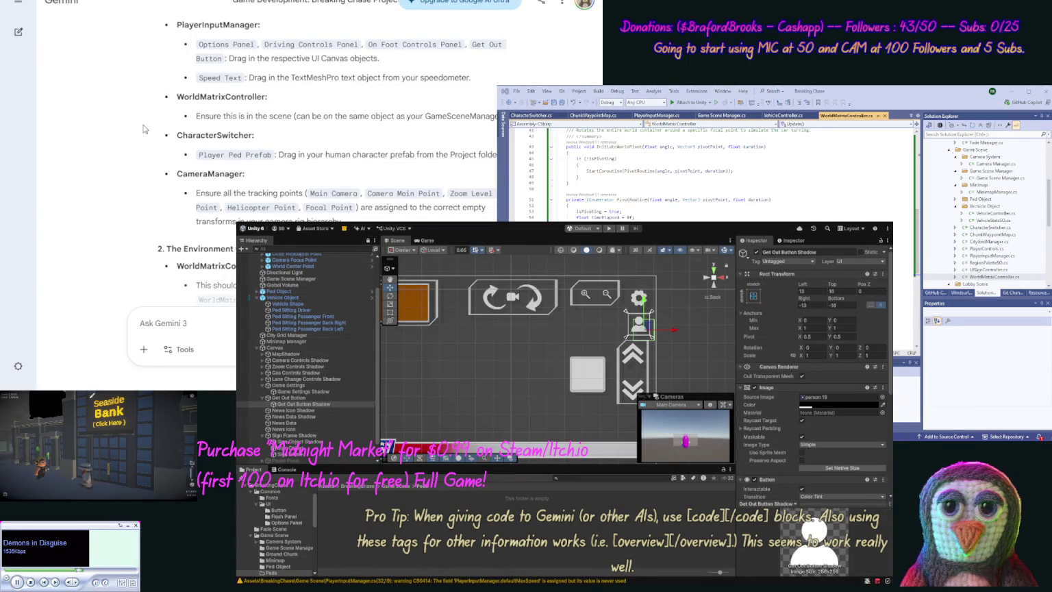
{"action": "scroll", "coordinate": [141, 130], "scroll_direction": "down", "scroll_amount": 3}
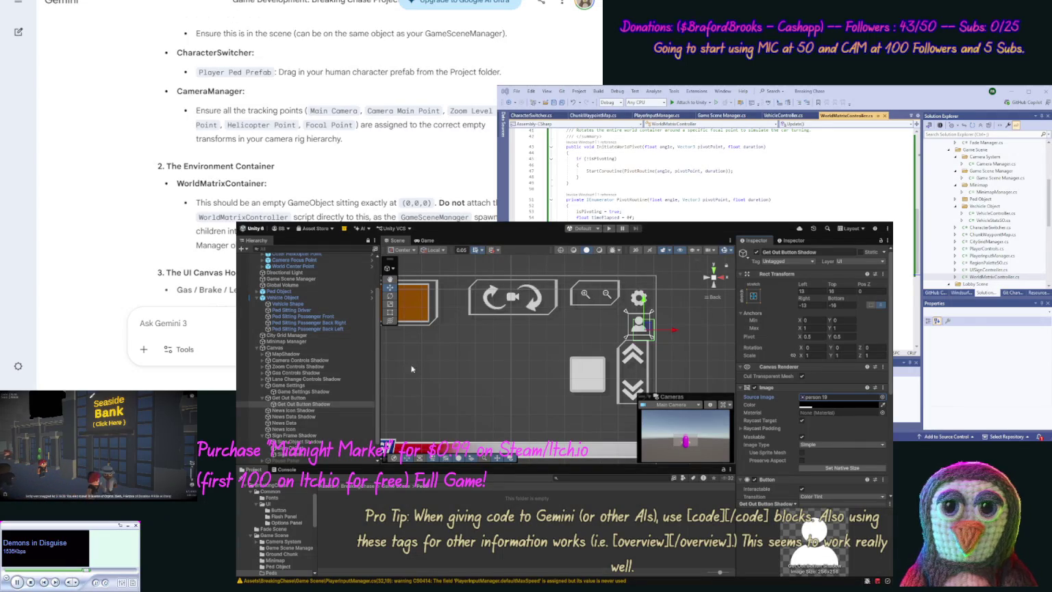
Duplicate World Matrix Container and rename the copy World Matrix Container Manager.
{"action": "scroll", "coordinate": [308, 384], "scroll_direction": "down", "scroll_amount": 2}
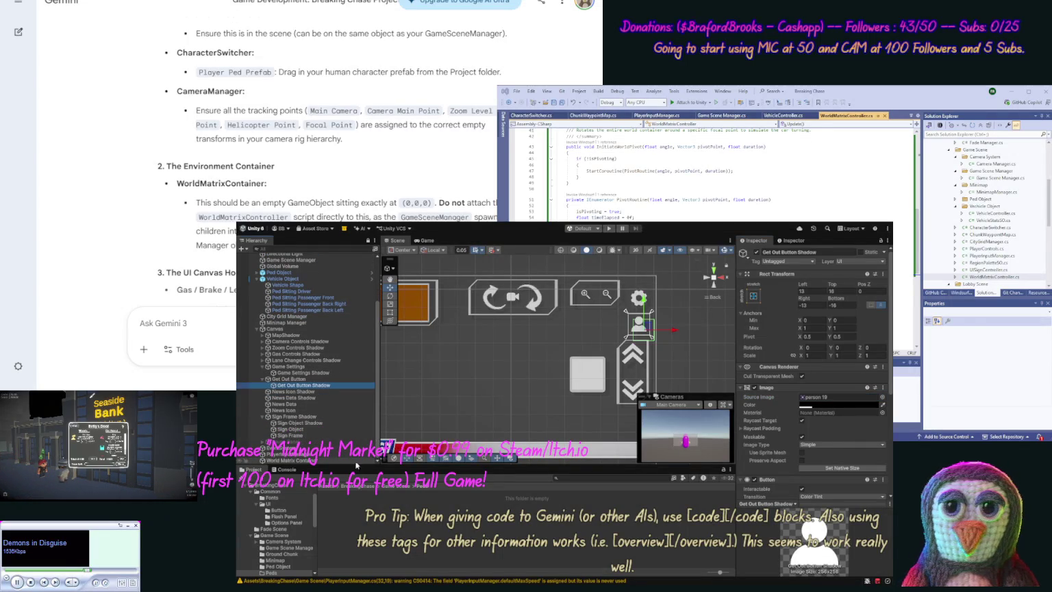
{"action": "left_click", "coordinate": [318, 462]}
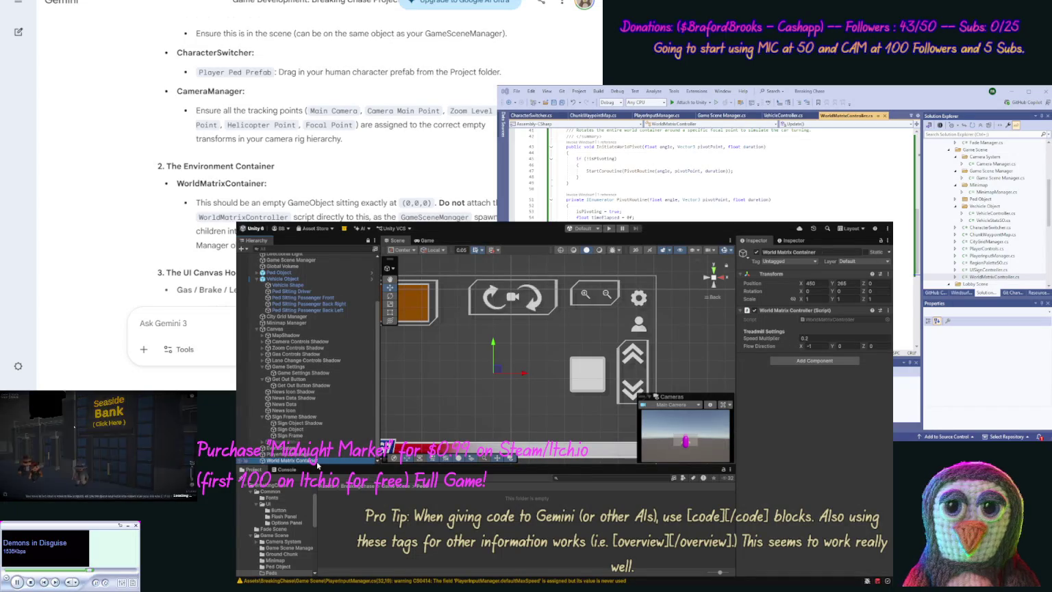
{"action": "key", "text": "ctrl+d"}
{"action": "left_click", "coordinate": [317, 462]}
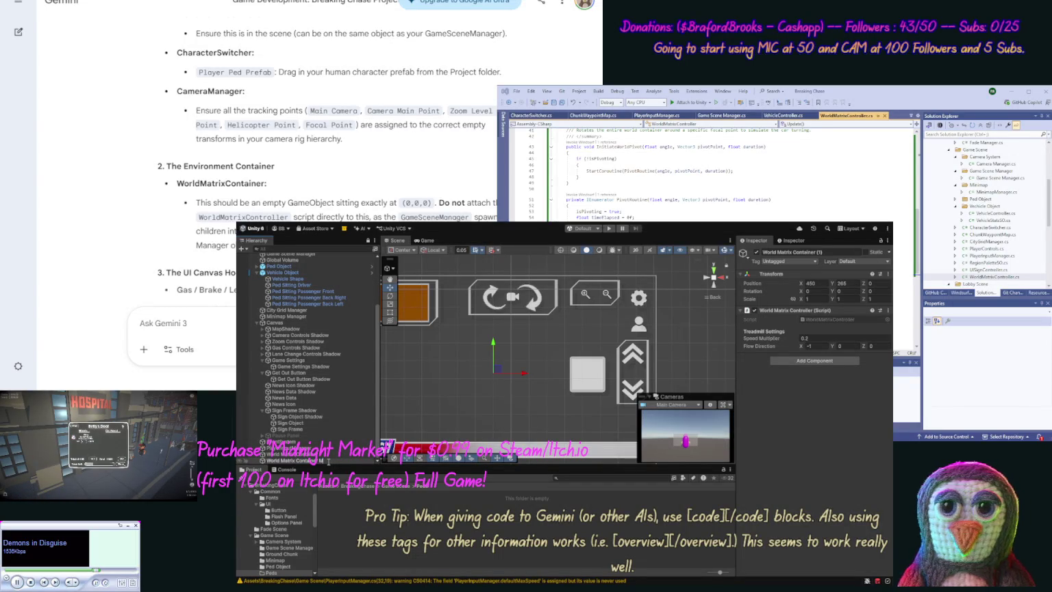
{"action": "type", "text": "anager"}
{"action": "key", "text": "Return"}
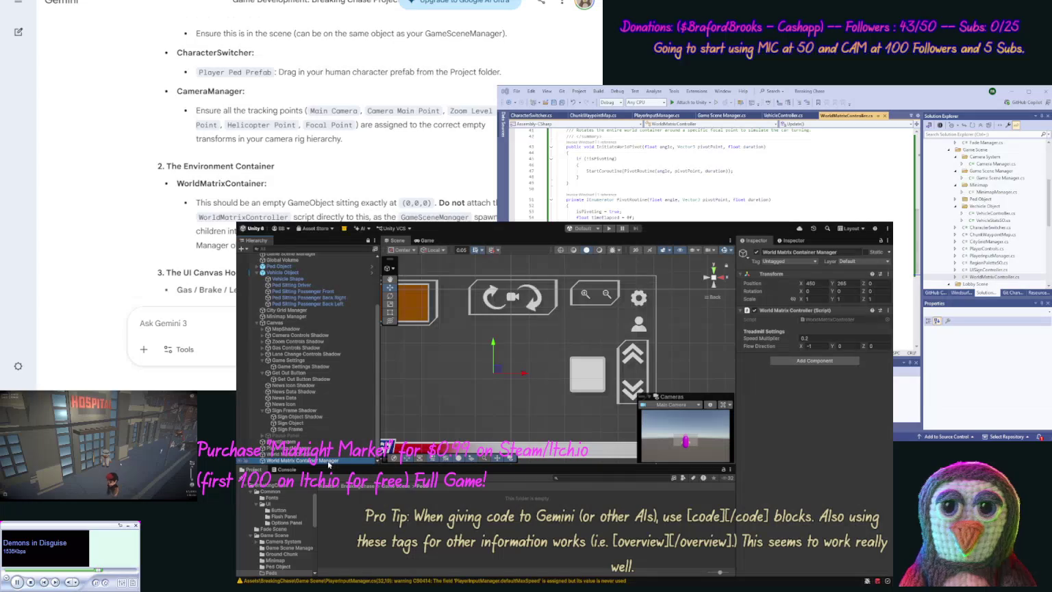
Remove the World Matrix Controller component from the original World Matrix Container.
{"action": "left_click", "coordinate": [316, 455]}
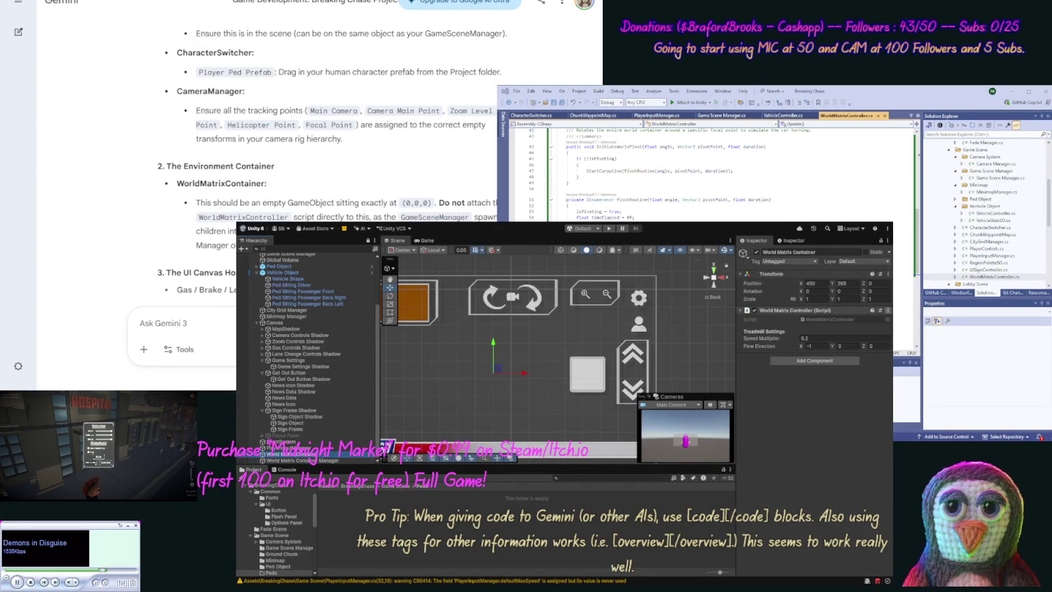
{"action": "key", "text": "ctrl+z"}
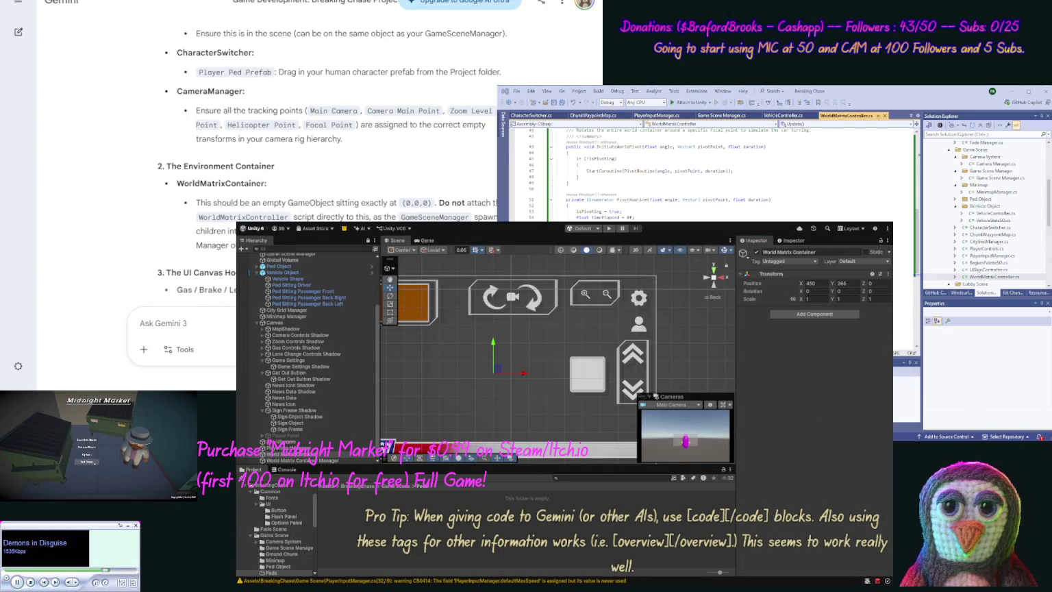
{"action": "scroll", "coordinate": [101, 171], "scroll_direction": "up", "scroll_amount": 3}
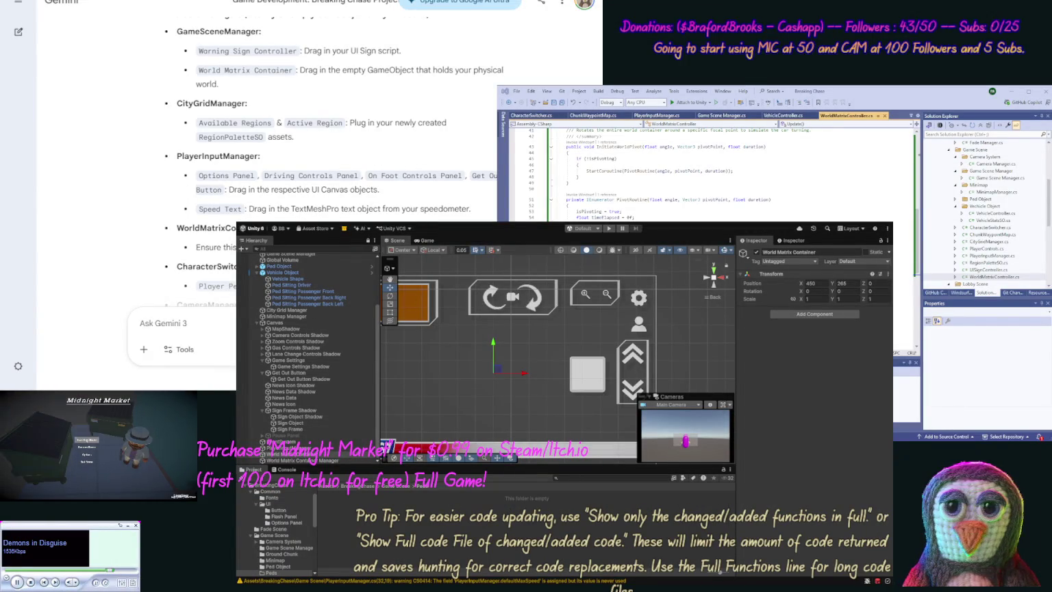
Check the Inspector references of Game Scene Manager, City Grid Manager and PlayerInputManager, then select Canvas.
{"action": "scroll", "coordinate": [464, 133], "scroll_direction": "up", "scroll_amount": 2}
{"action": "scroll", "coordinate": [455, 150], "scroll_direction": "down", "scroll_amount": 2}
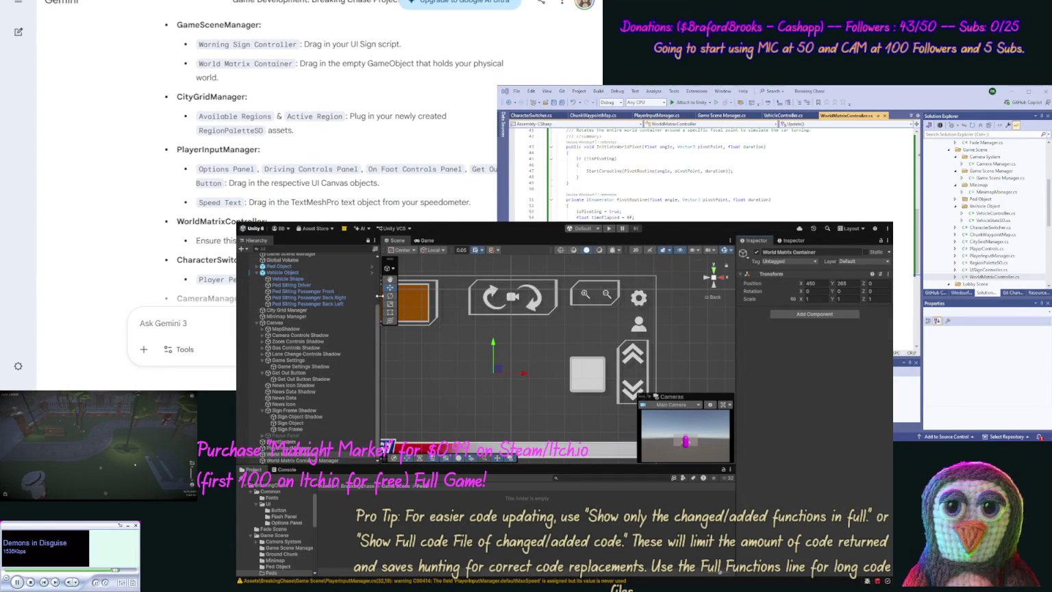
{"action": "left_click", "coordinate": [311, 255]}
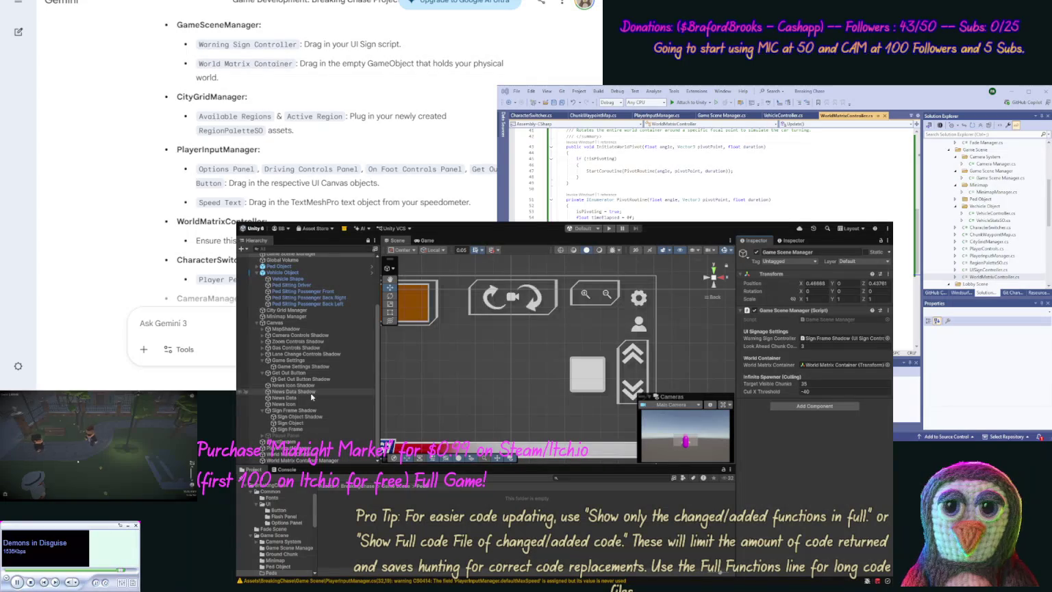
{"action": "left_click", "coordinate": [313, 311]}
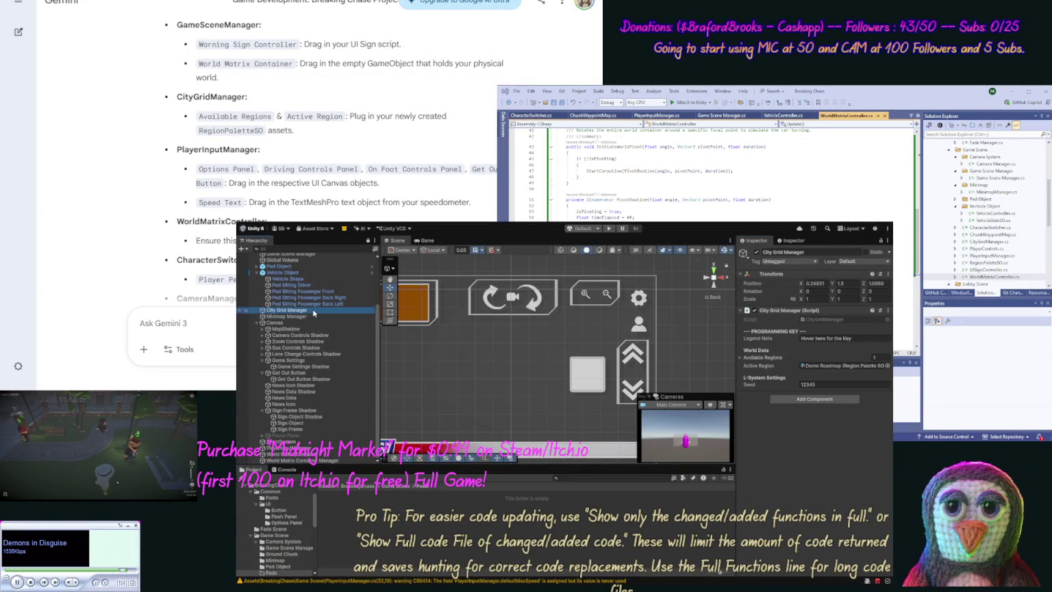
{"action": "left_click", "coordinate": [157, 278]}
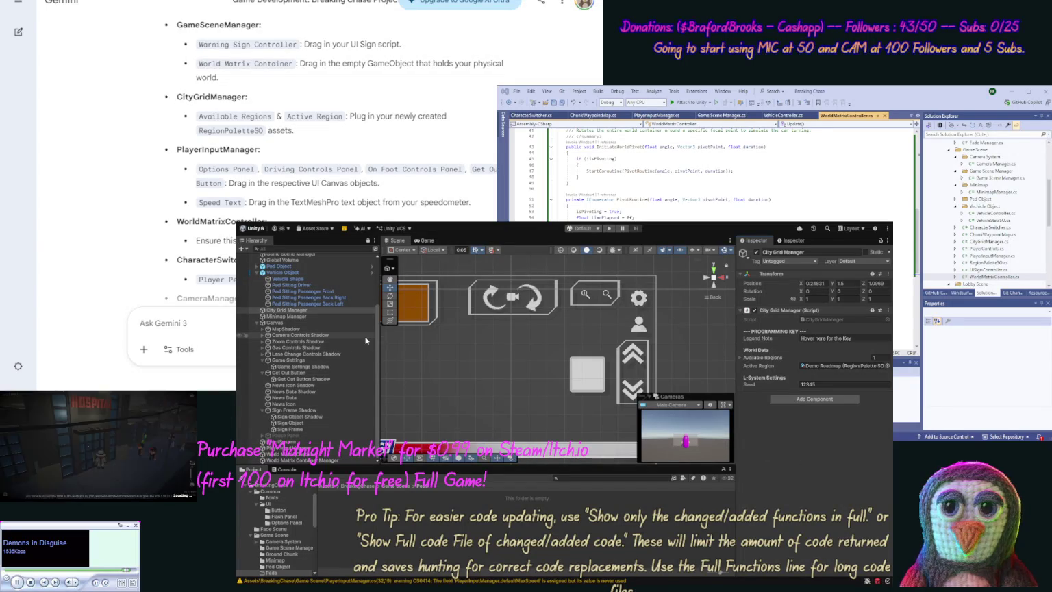
{"action": "left_click", "coordinate": [319, 428]}
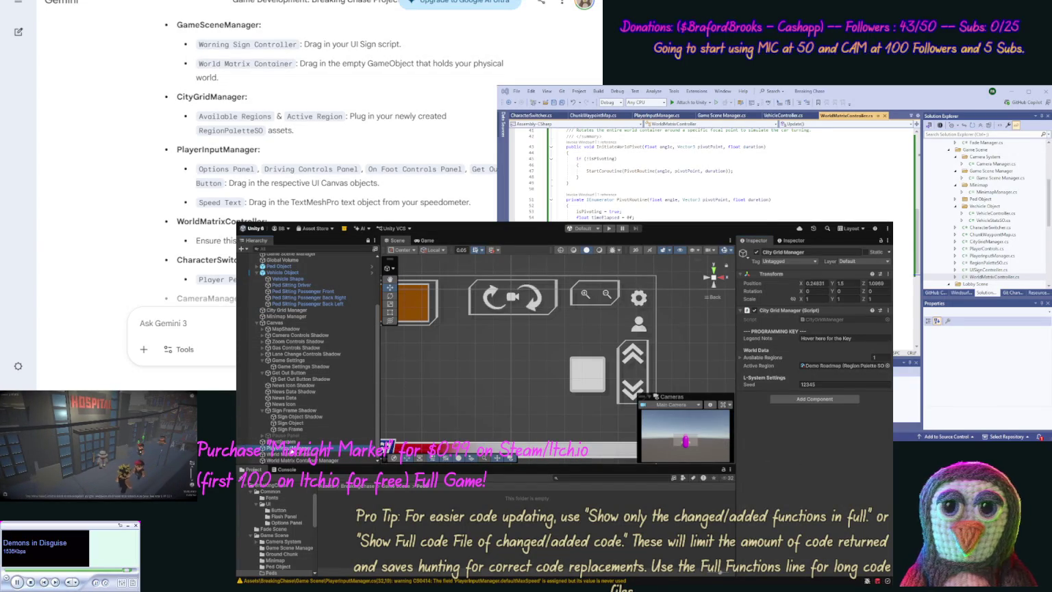
{"action": "left_click", "coordinate": [316, 444]}
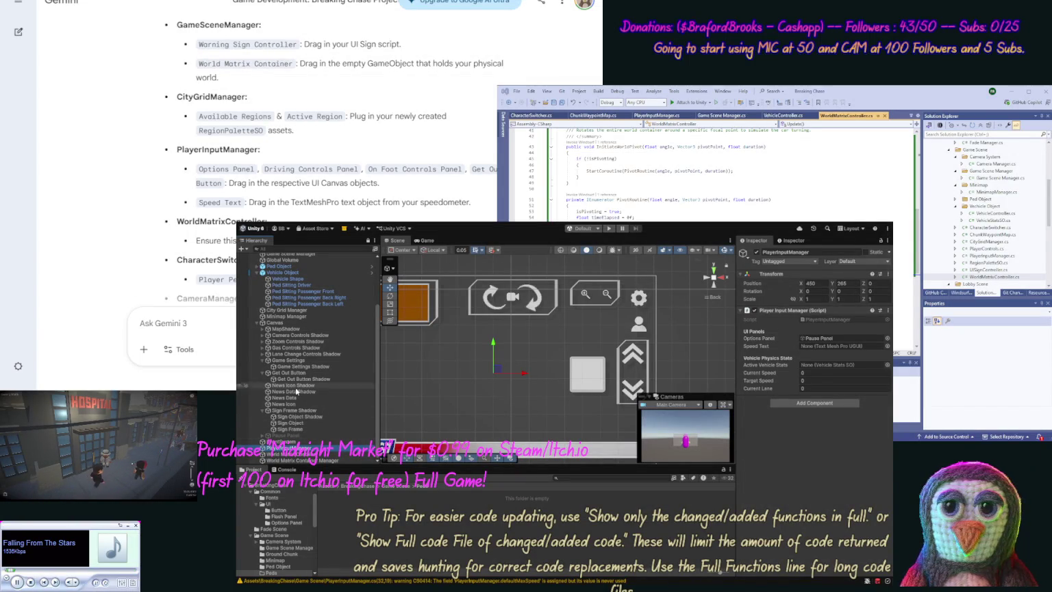
{"action": "left_click", "coordinate": [275, 323]}
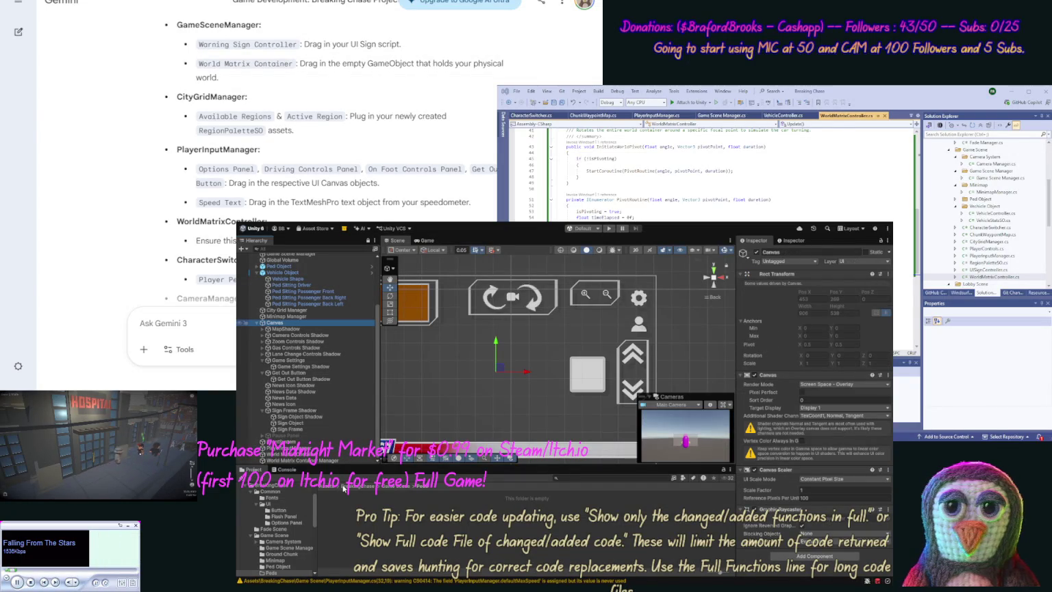
Add a TextMeshPro text named Speed Text to the Canvas with its text set to 0.
{"action": "left_click", "coordinate": [437, 378]}
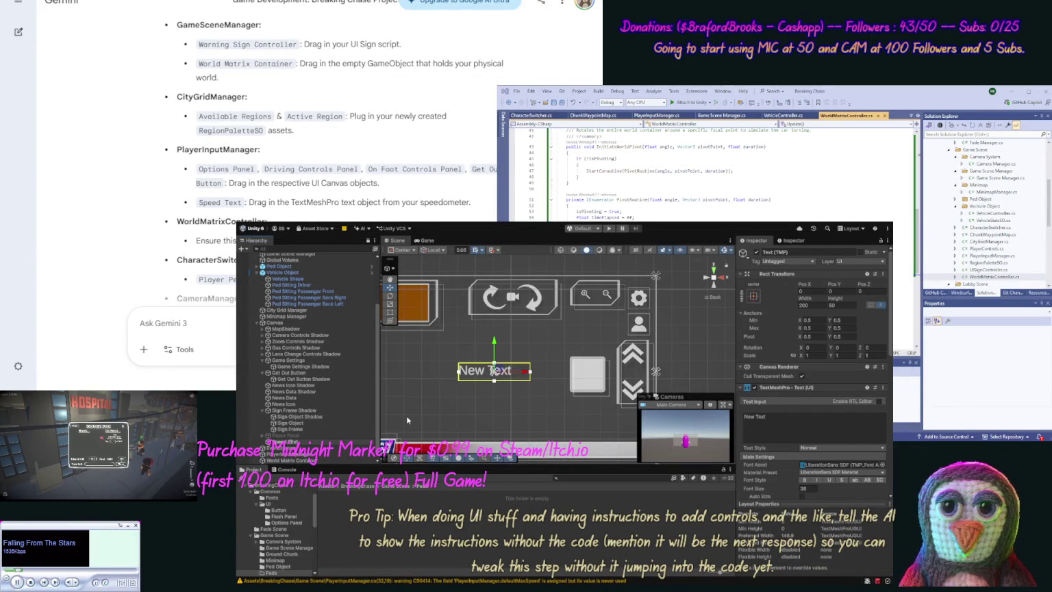
{"action": "key", "text": "Return"}
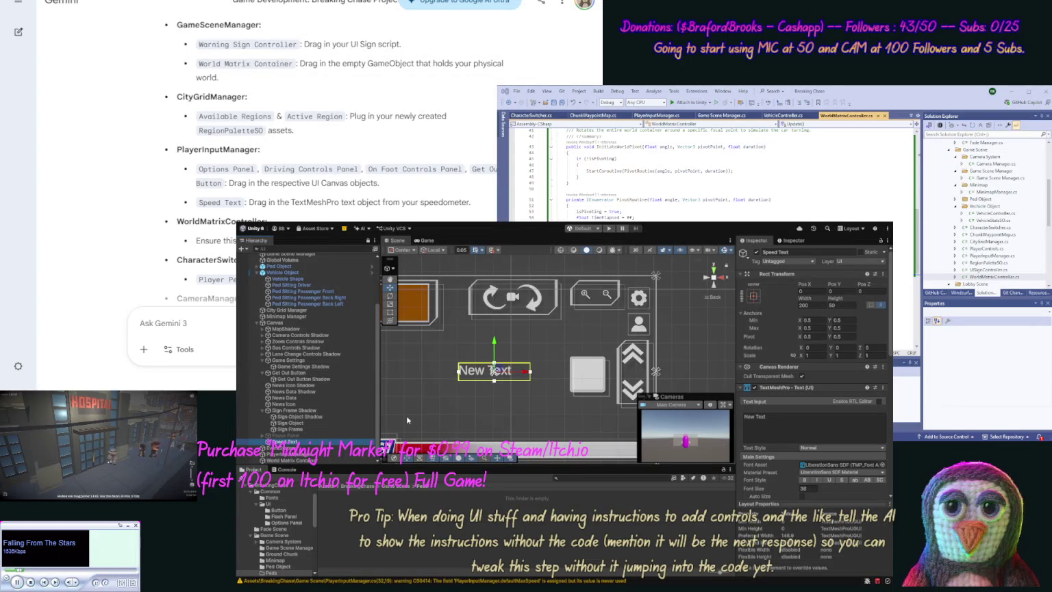
{"action": "left_click", "coordinate": [785, 426]}
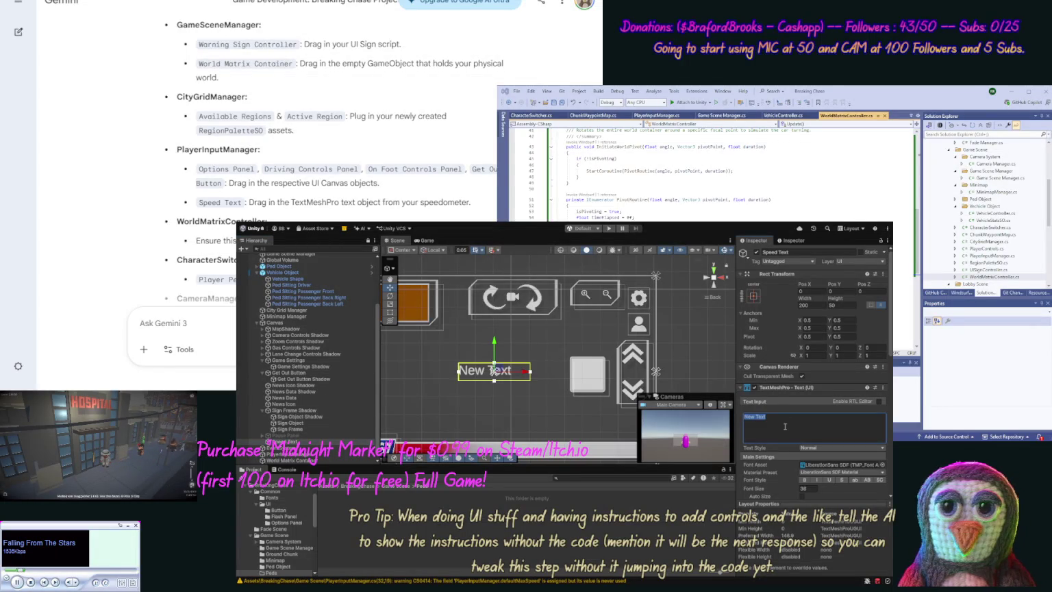
{"action": "type", "text": "0"}
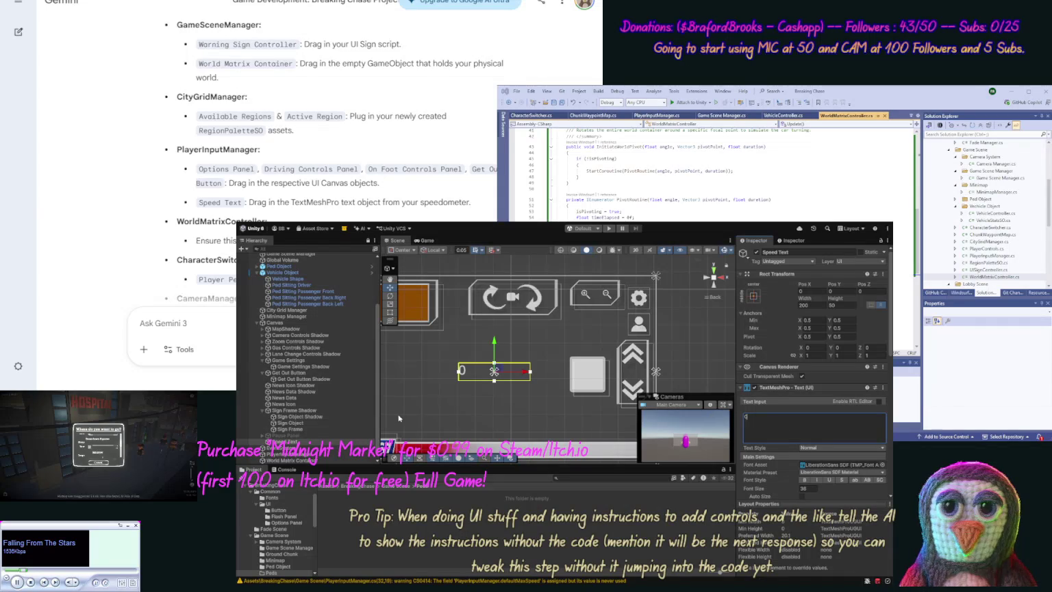
{"action": "left_click", "coordinate": [889, 468]}
Right-align the Speed Text value and preview the 0 in the scene.
{"action": "scroll", "coordinate": [890, 379], "scroll_direction": "down", "scroll_amount": 3}
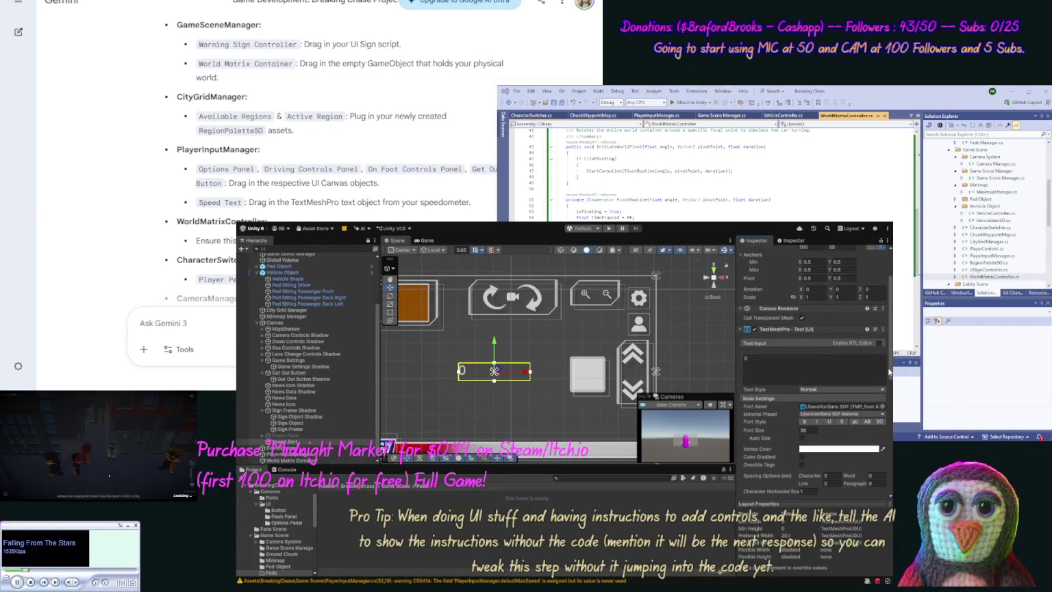
{"action": "scroll", "coordinate": [889, 378], "scroll_direction": "down", "scroll_amount": 2}
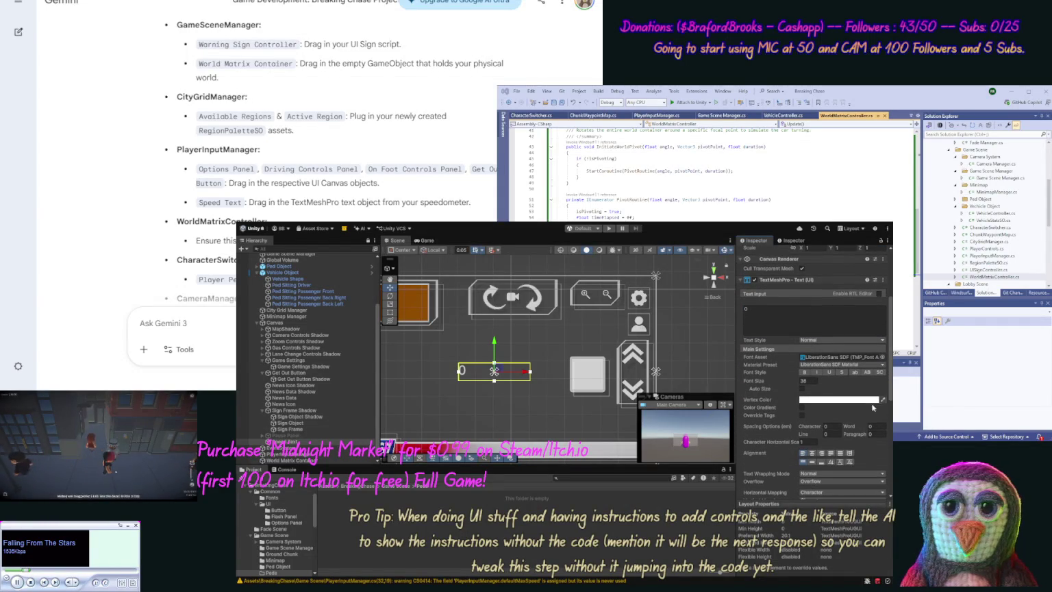
{"action": "left_click", "coordinate": [822, 456]}
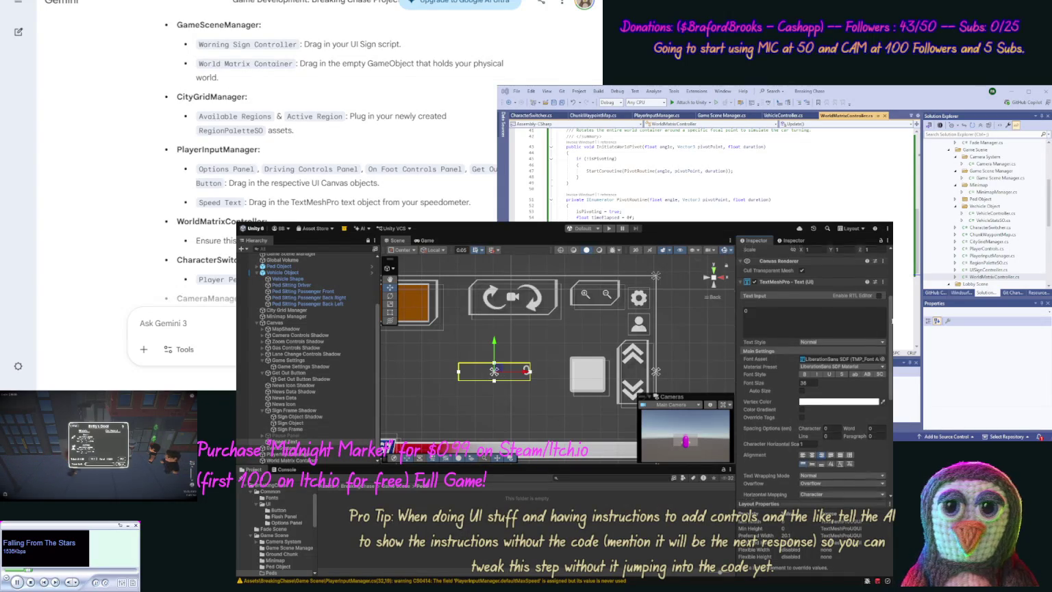
{"action": "left_click", "coordinate": [492, 373]}
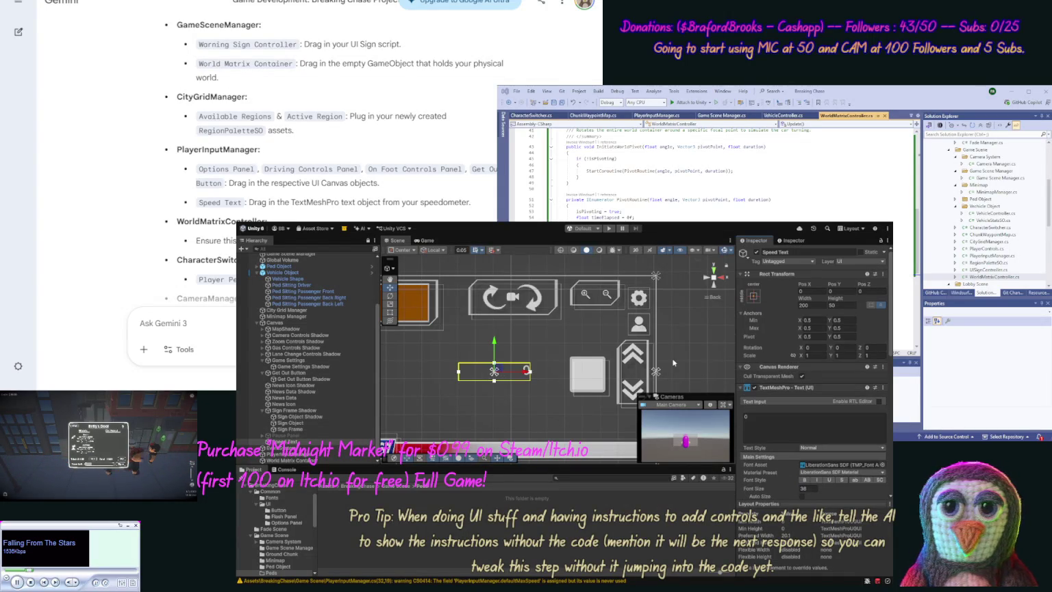
{"action": "left_click", "coordinate": [508, 373]}
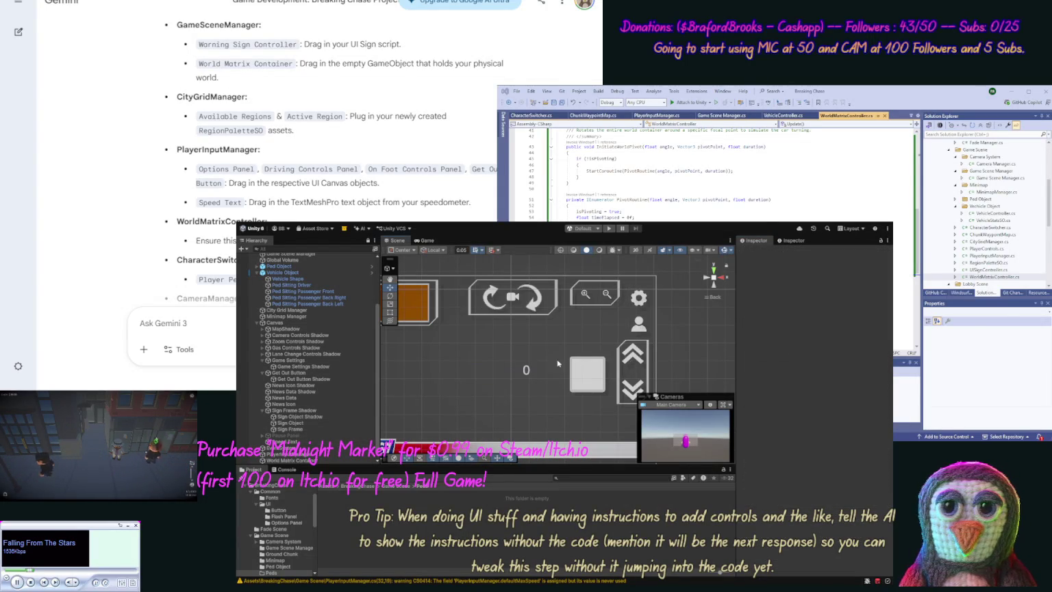
{"action": "left_click", "coordinate": [508, 372]}
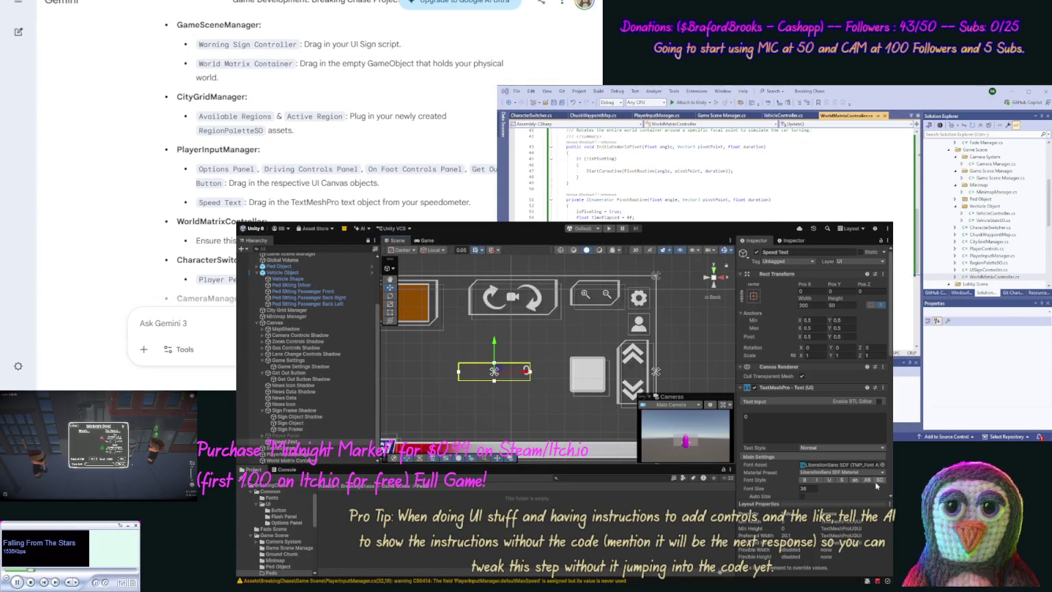
{"action": "scroll", "coordinate": [890, 491], "scroll_direction": "down", "scroll_amount": 3}
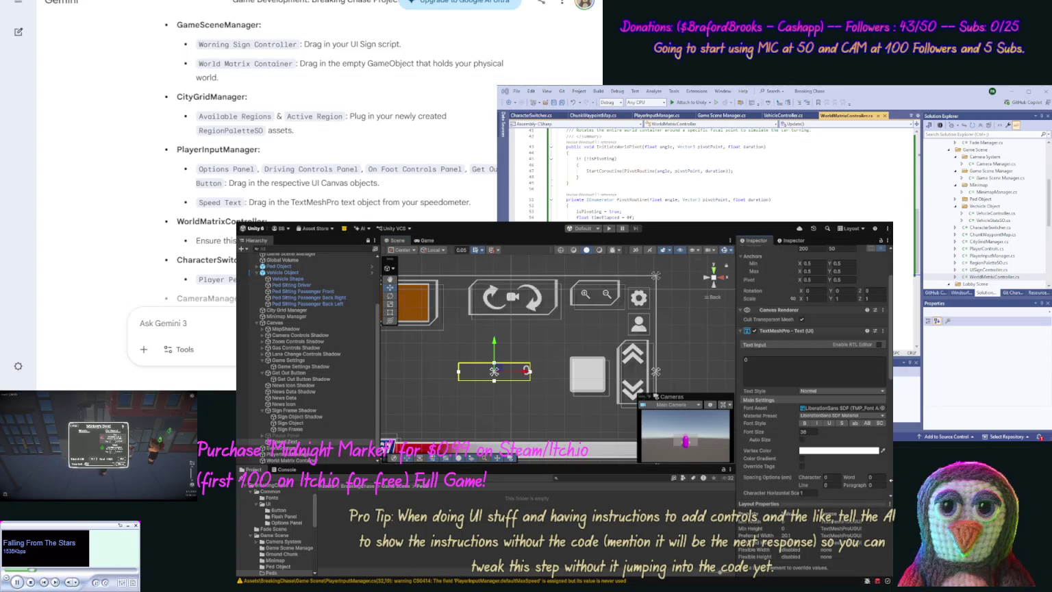
{"action": "scroll", "coordinate": [891, 484], "scroll_direction": "down", "scroll_amount": 3}
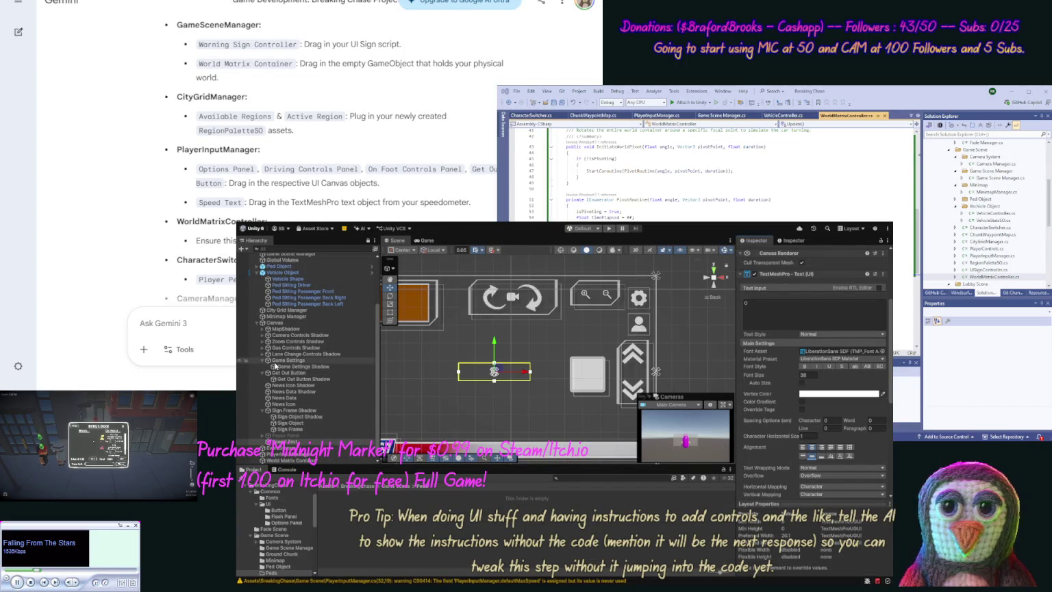
{"action": "left_click", "coordinate": [305, 457]}
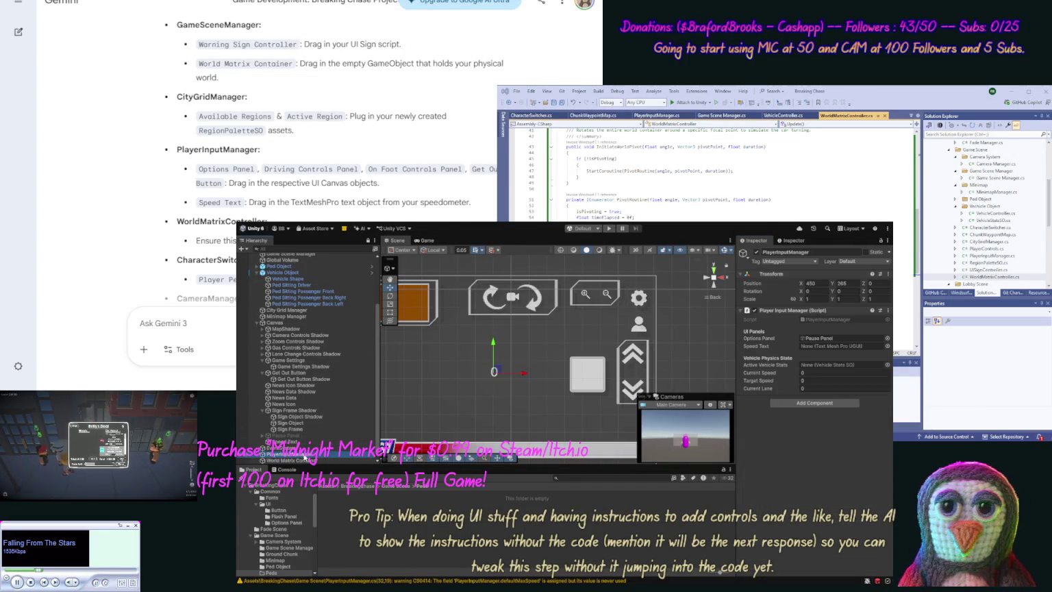
Assign Speed Text to PlayerInputManager's Speed Text slot and create a Vehicle Stats asset in Vechicles.
{"action": "left_click_drag", "start_coordinate": [309, 442], "coordinate": [812, 344]}
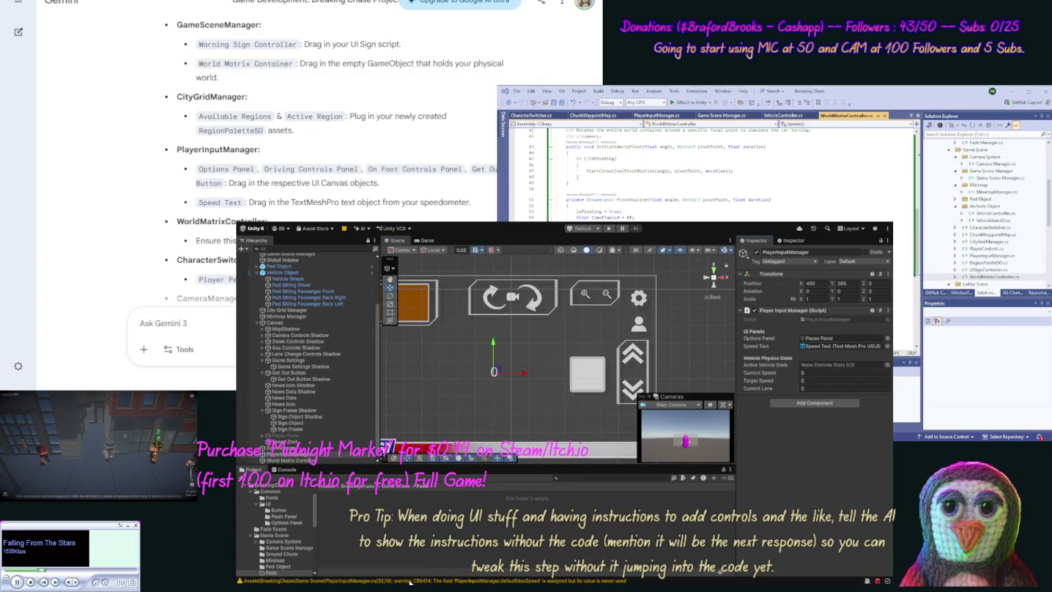
{"action": "scroll", "coordinate": [313, 565], "scroll_direction": "down", "scroll_amount": 5}
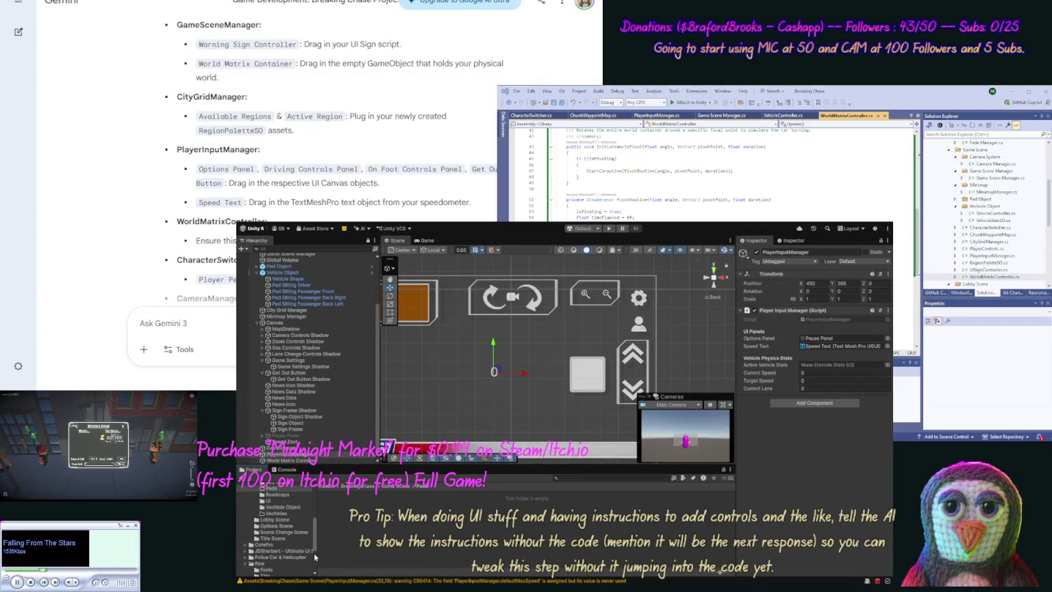
{"action": "left_click", "coordinate": [278, 513]}
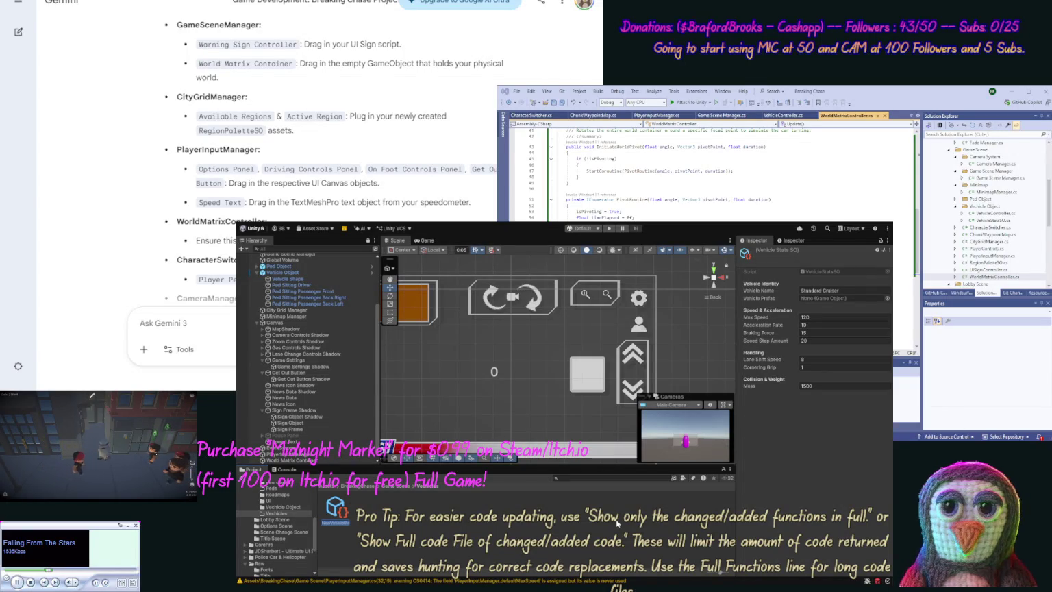
Name the new asset Demo Box and set Vechicle Object as its vehicle prefab.
{"action": "type", "text": "Demo"}
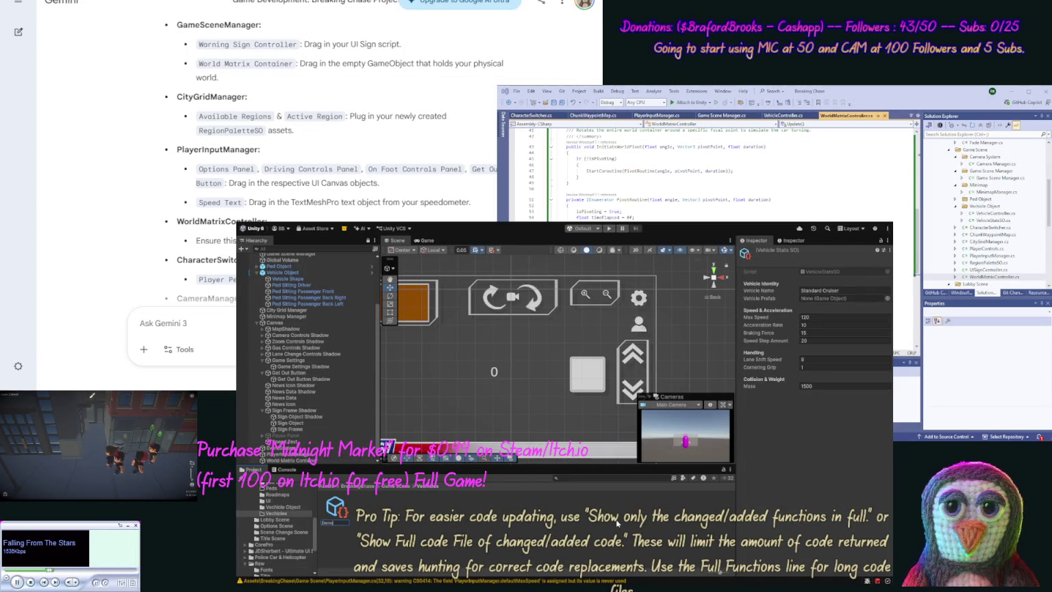
{"action": "type", "text": " Box"}
{"action": "key", "text": "Return"}
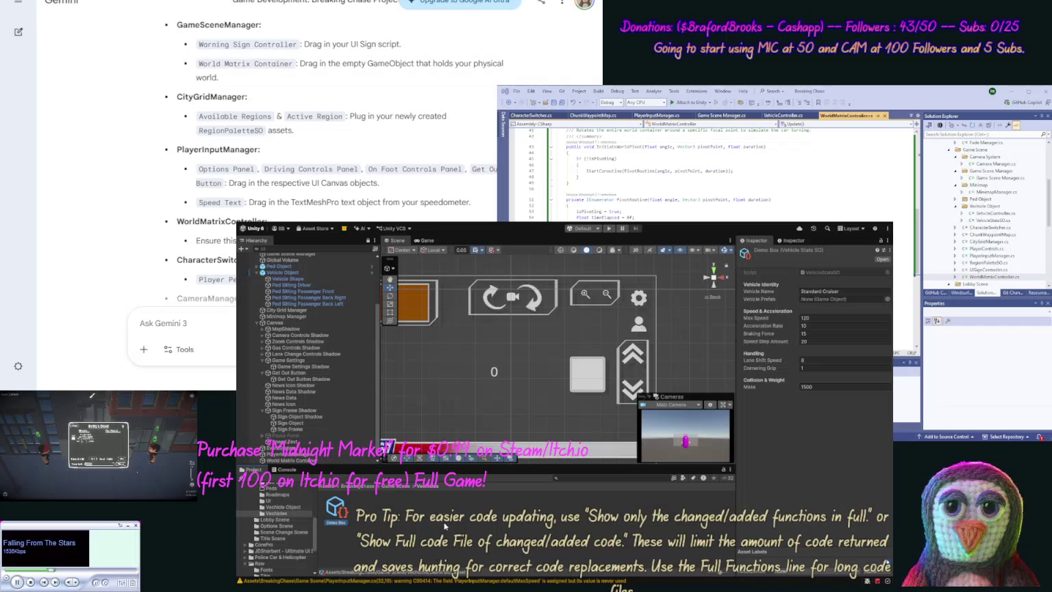
{"action": "left_click", "coordinate": [298, 509]}
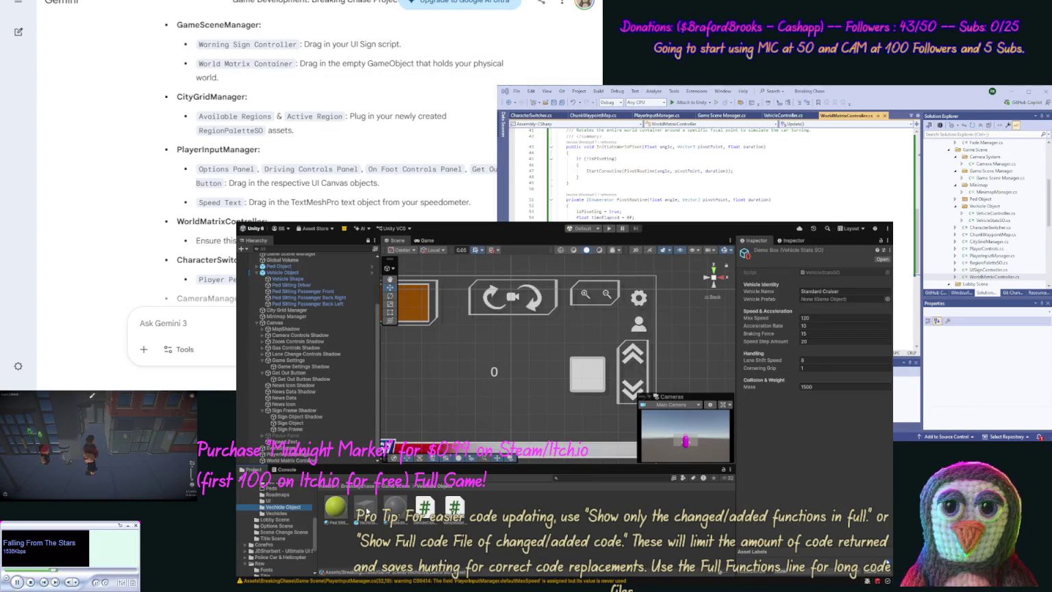
{"action": "left_click_drag", "start_coordinate": [367, 513], "coordinate": [825, 301]}
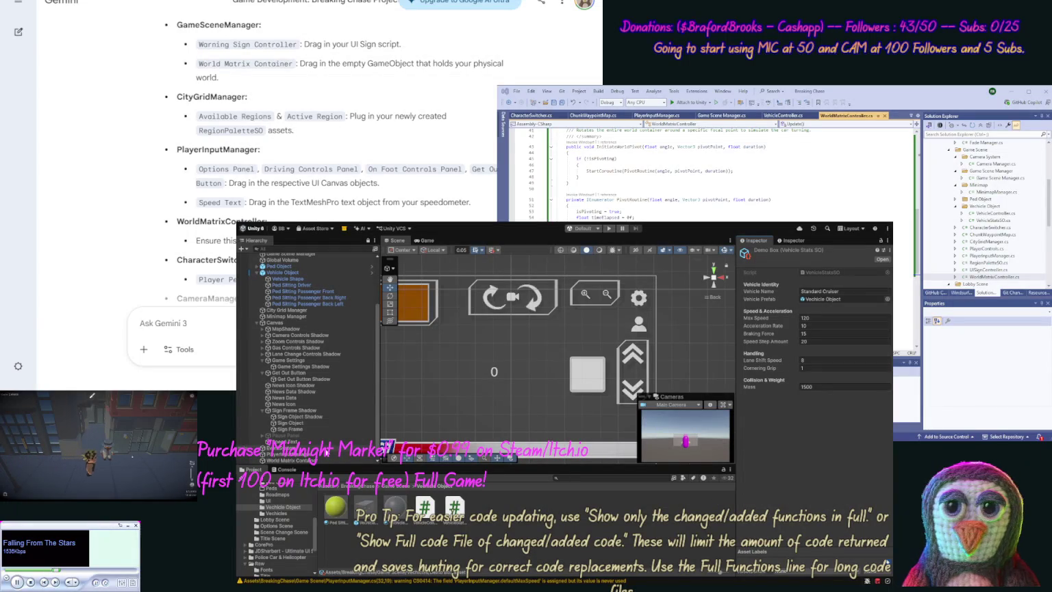
Assign Demo Box to PlayerInputManager's Active Vehicle Stats slot.
{"action": "key", "text": "ctrl+z"}
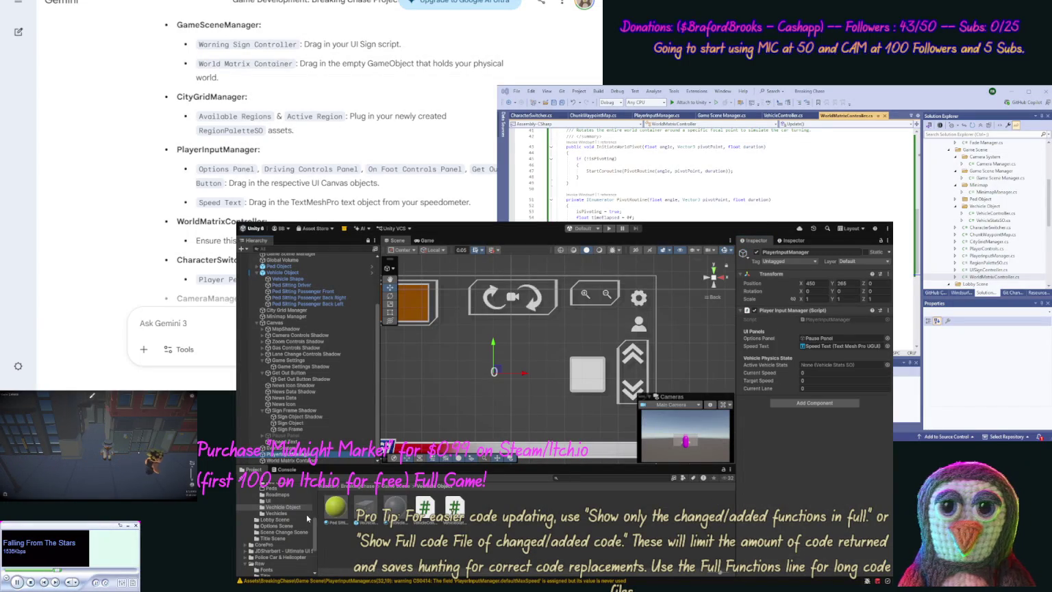
{"action": "left_click", "coordinate": [294, 516]}
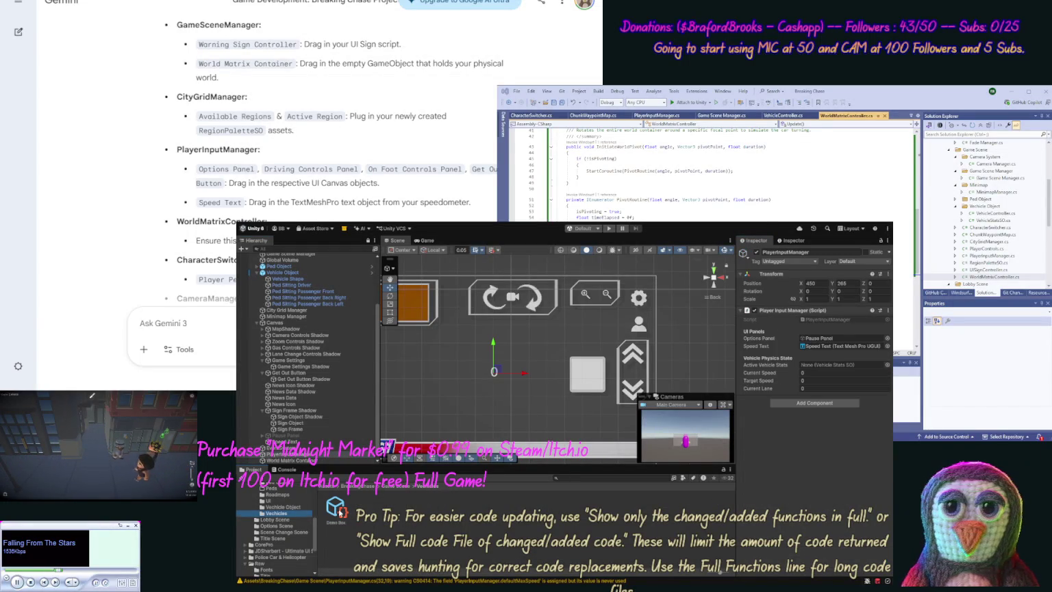
{"action": "left_click_drag", "start_coordinate": [712, 400], "coordinate": [826, 366]}
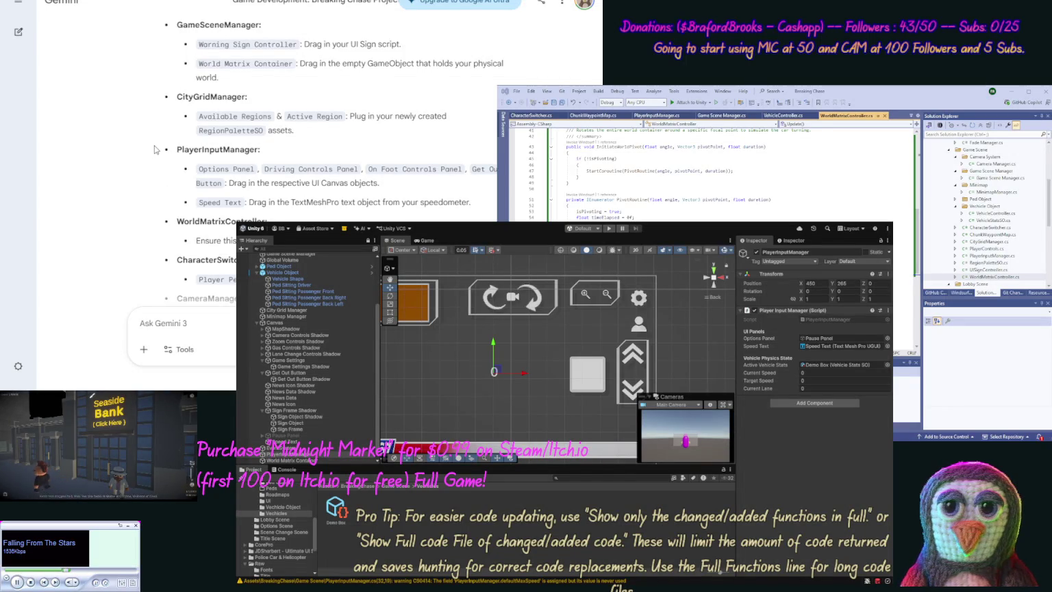
Write a Gemini message starting 'WE do not' and paste the PlayerInputManager code closed with [/code].
{"action": "scroll", "coordinate": [151, 163], "scroll_direction": "down", "scroll_amount": 2}
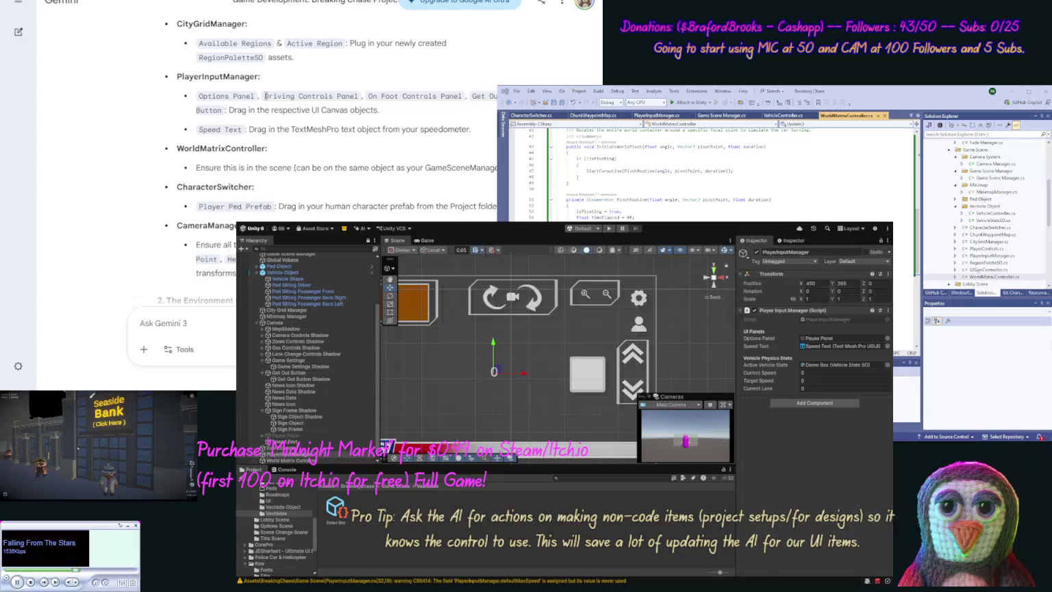
{"action": "left_click_drag", "start_coordinate": [265, 100], "coordinate": [254, 110]}
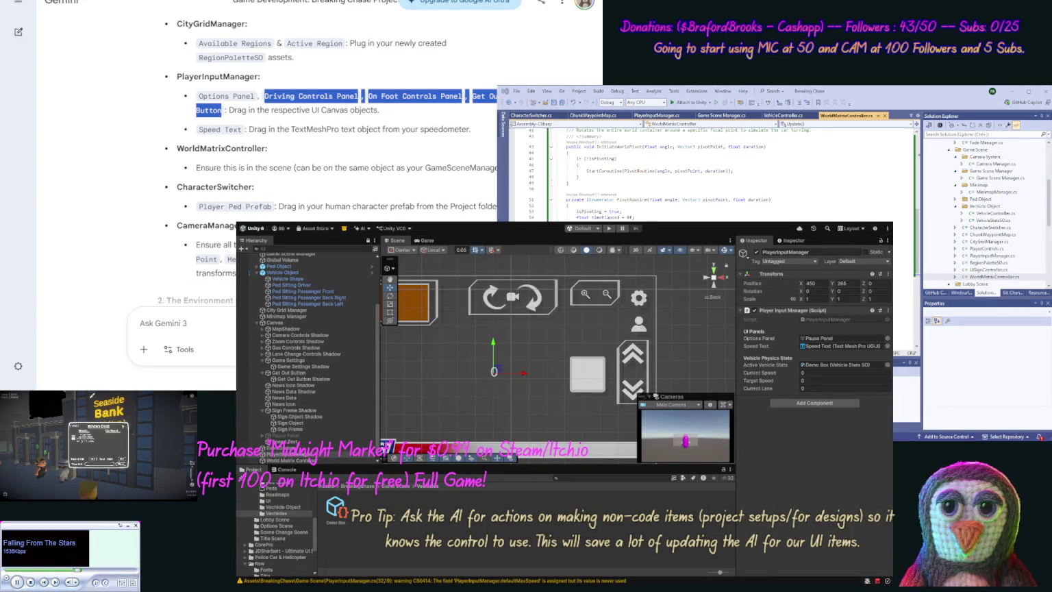
{"action": "left_click", "coordinate": [140, 322]}
{"action": "type", "text": "WE do not have \"Driving C"}
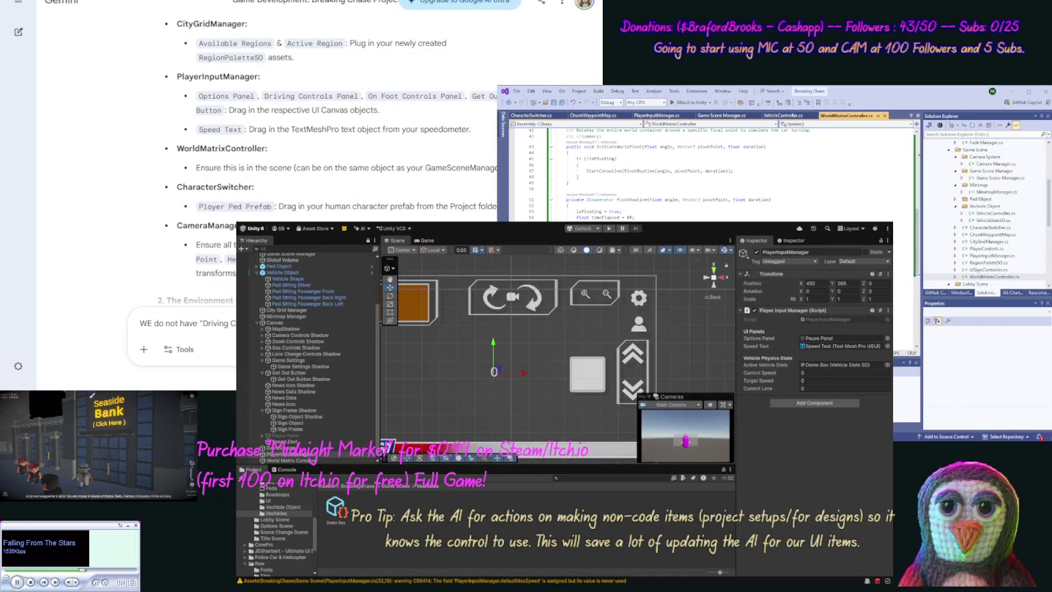
{"action": "left_click", "coordinate": [658, 115]}
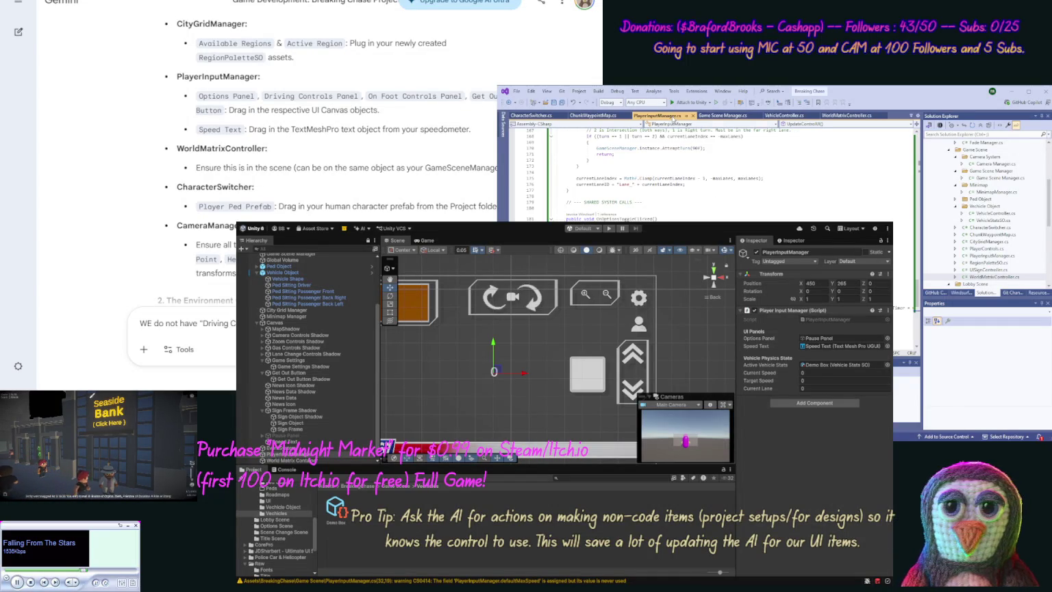
{"action": "scroll", "coordinate": [674, 216], "scroll_direction": "down", "scroll_amount": 2}
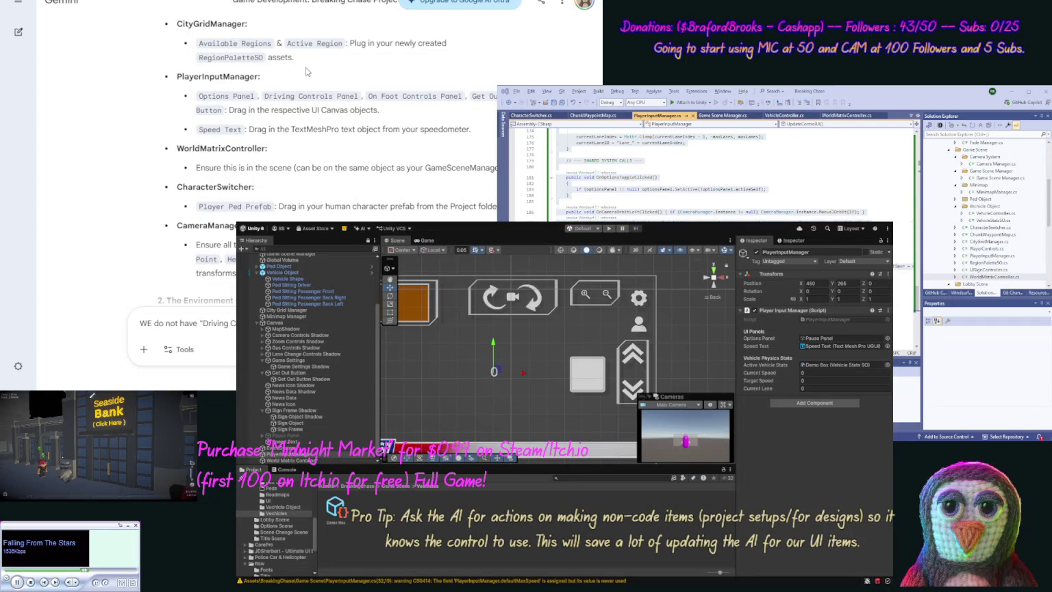
{"action": "key", "text": "ctrl+v"}
{"action": "type", "text": "[/c"}
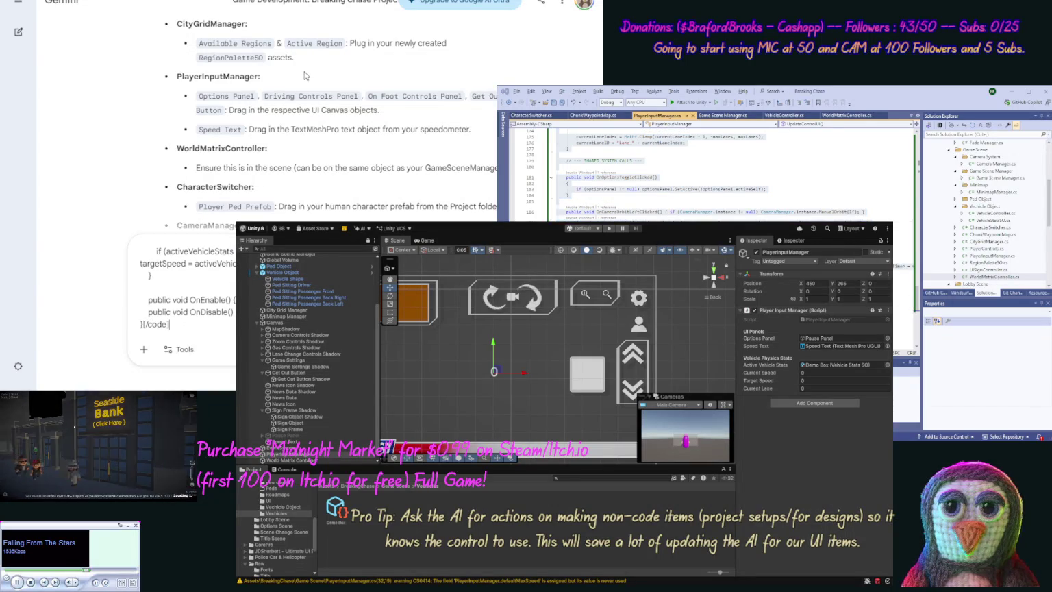
{"action": "type", "text": "e]."}
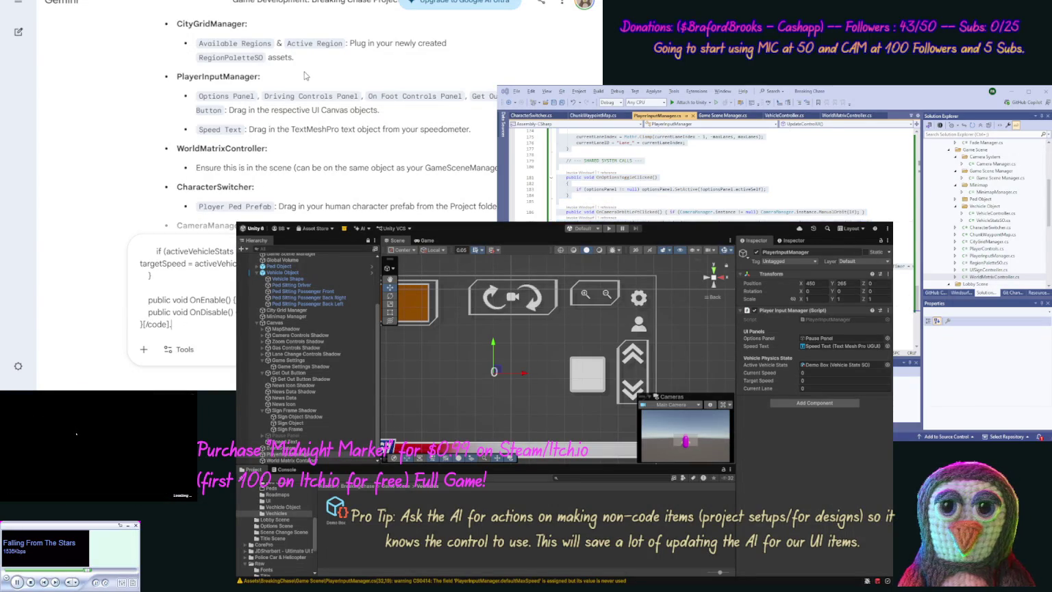
Correct 'WE' to 'We' and insert "PlayerInputManager into the message text.
{"action": "double_click", "coordinate": [251, 76]}
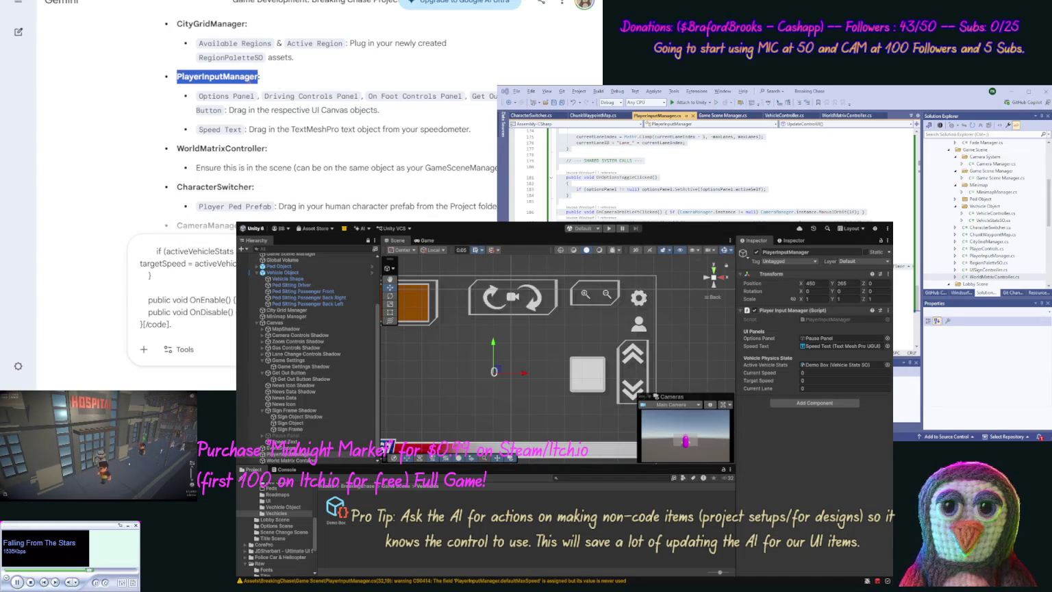
{"action": "left_click", "coordinate": [252, 76]}
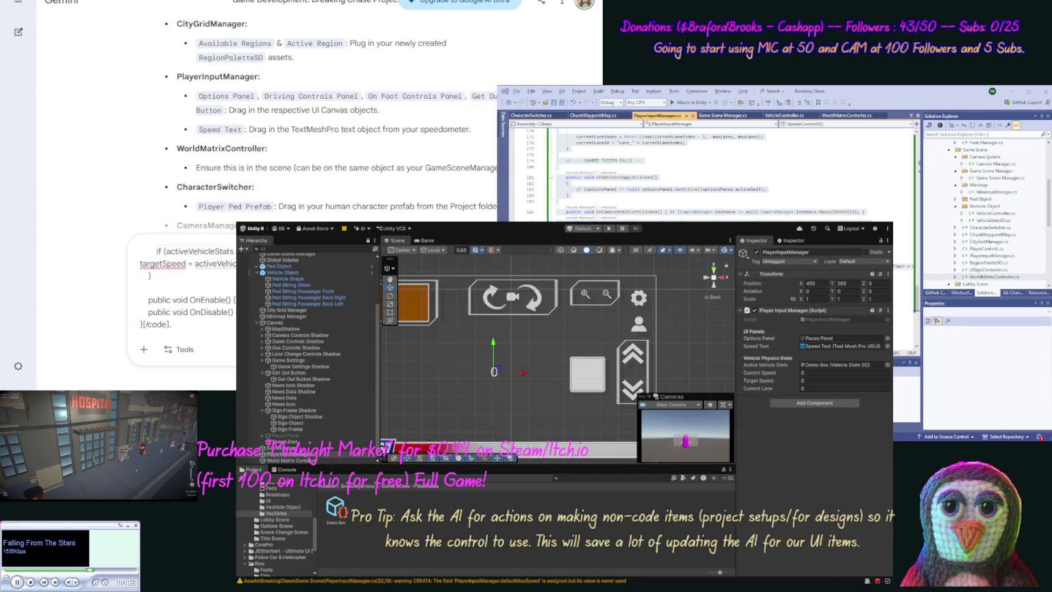
{"action": "key", "text": "ctrl+Home"}
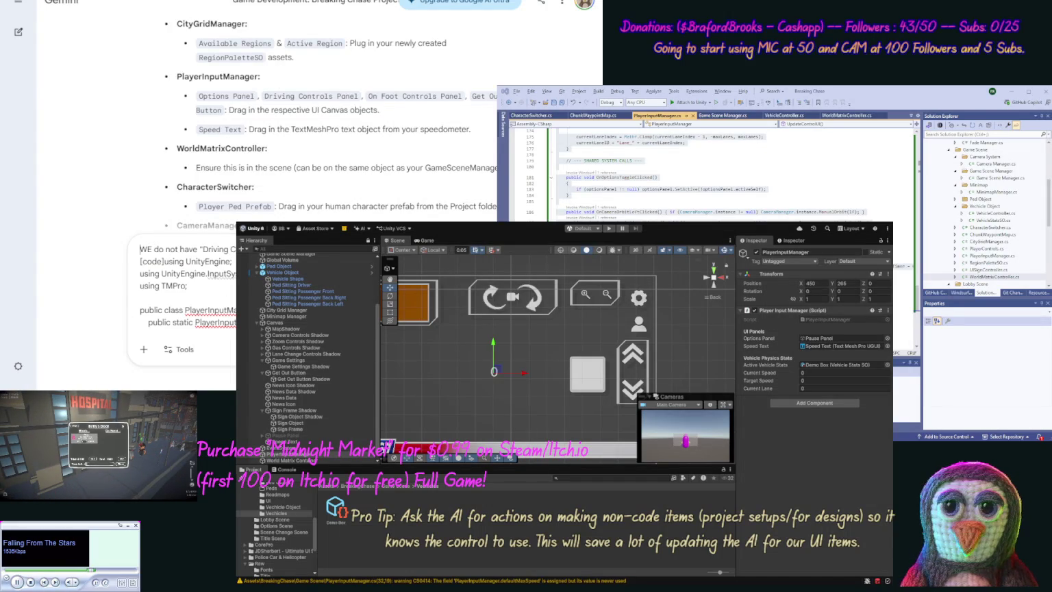
{"action": "key", "text": "Delete"}
{"action": "type", "text": "e"}
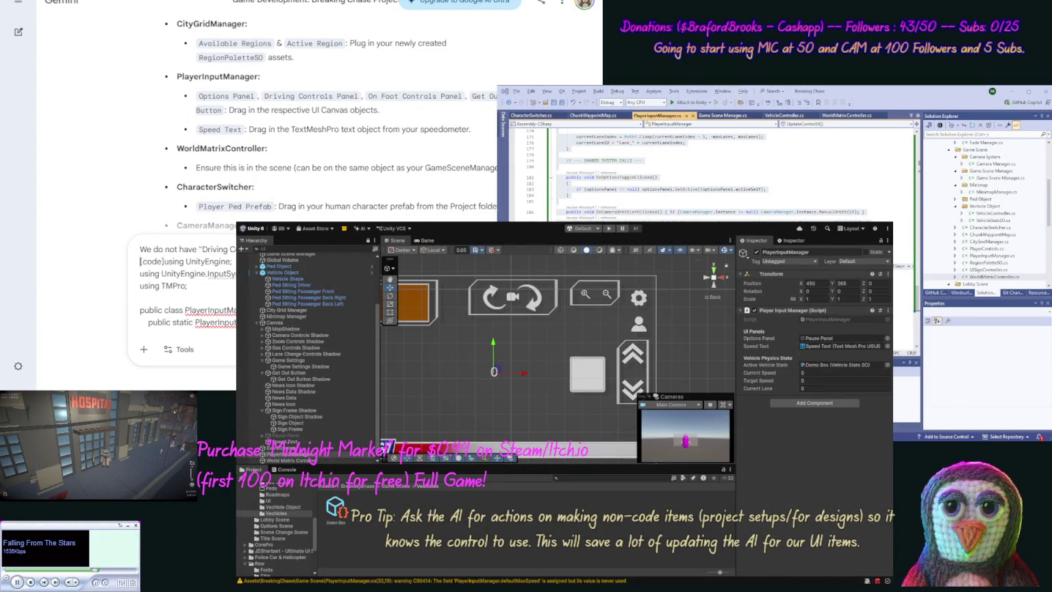
{"action": "type", "text": "\"PlayerInputManager\" usi"}
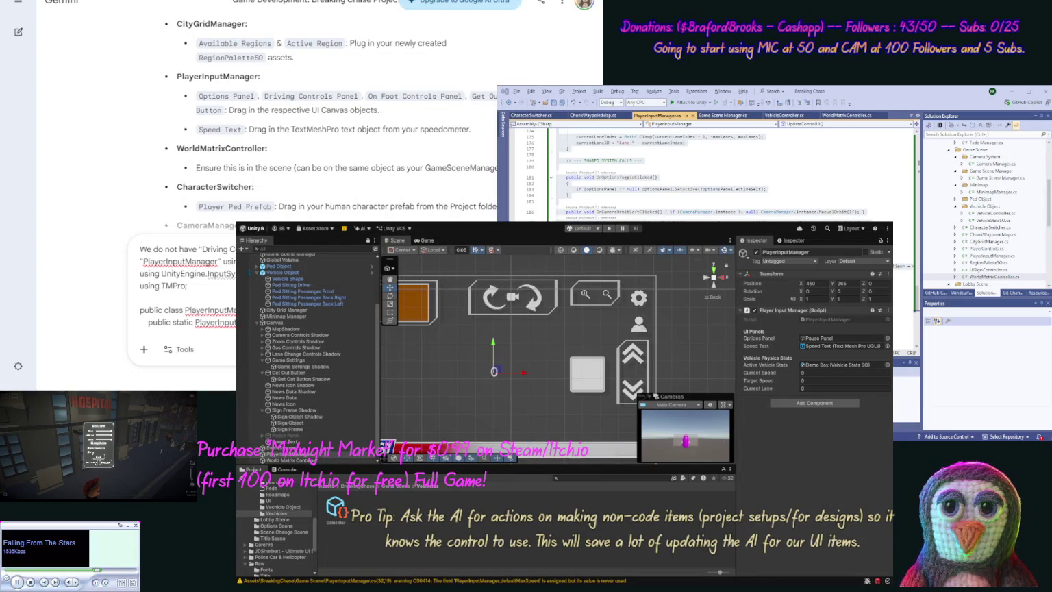
{"action": "key", "text": "ctrl+End"}
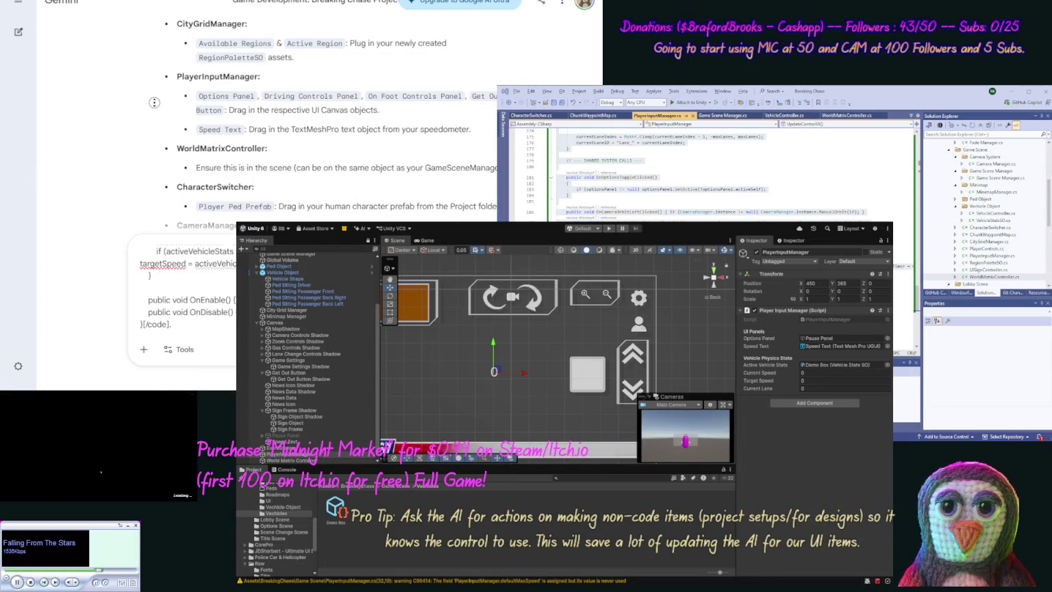
{"action": "scroll", "coordinate": [155, 116], "scroll_direction": "down", "scroll_amount": 3}
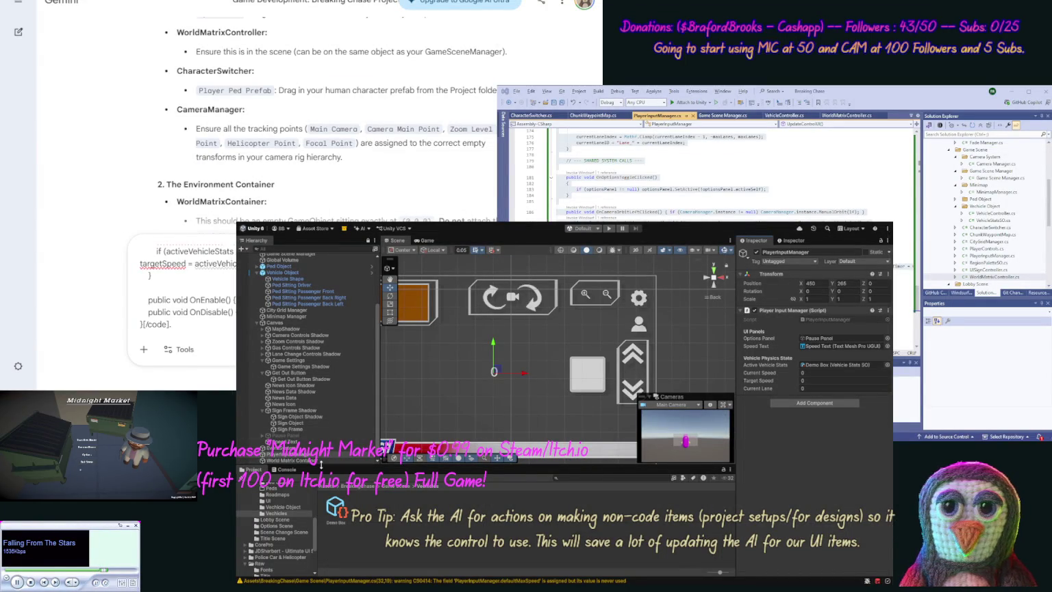
{"action": "left_click", "coordinate": [322, 461]}
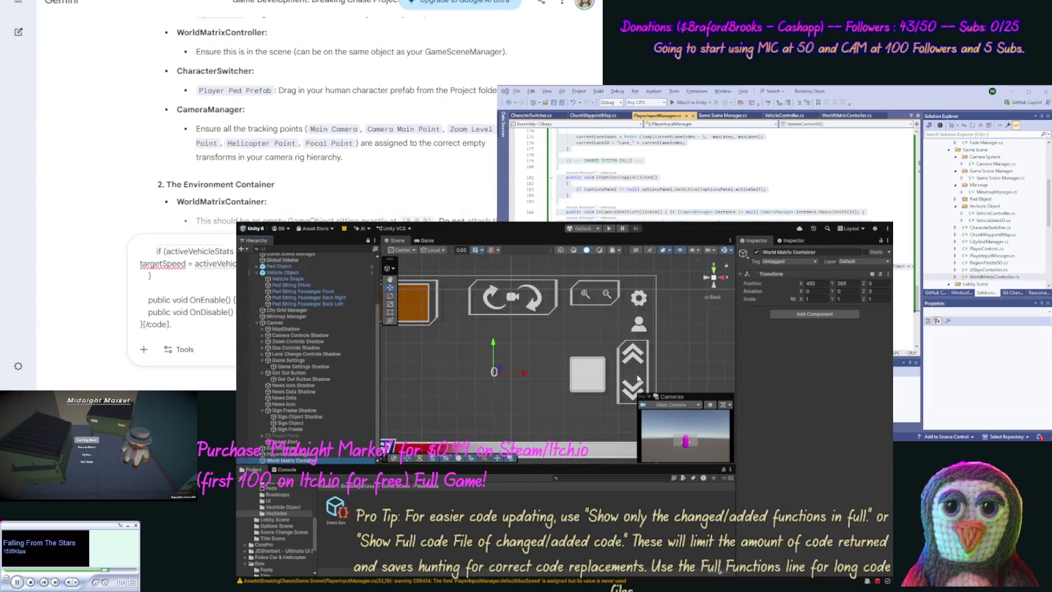
{"action": "scroll", "coordinate": [376, 459], "scroll_direction": "down", "scroll_amount": 1}
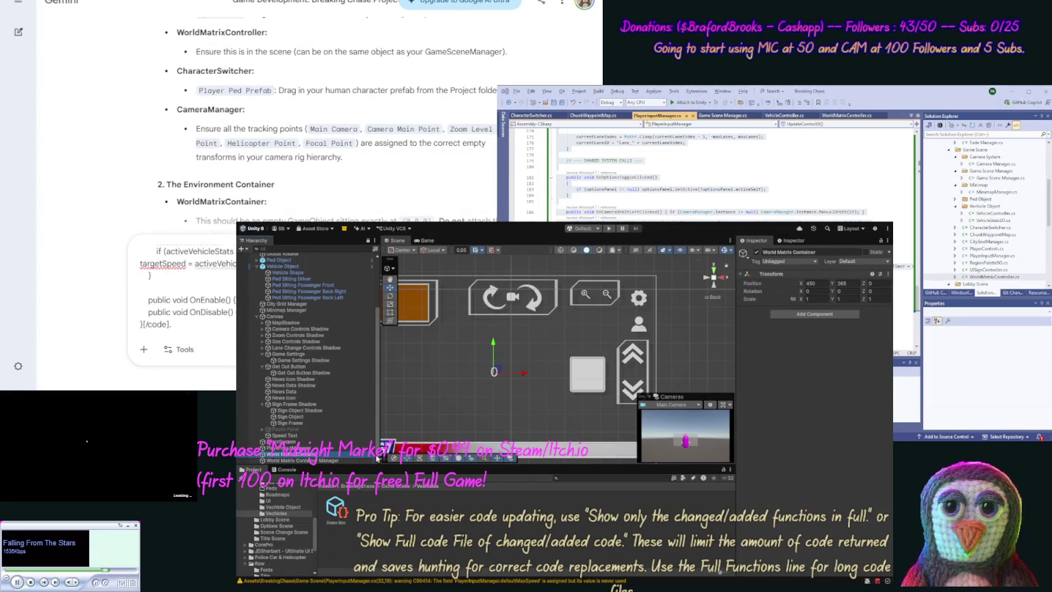
{"action": "left_click", "coordinate": [337, 462]}
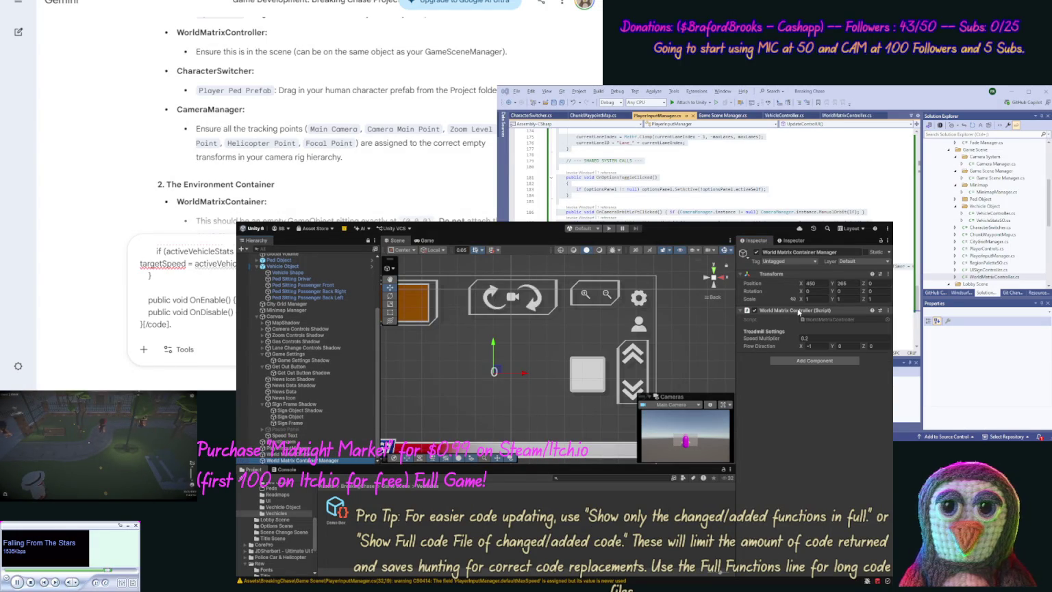
{"action": "left_click_drag", "start_coordinate": [377, 307], "coordinate": [382, 261]}
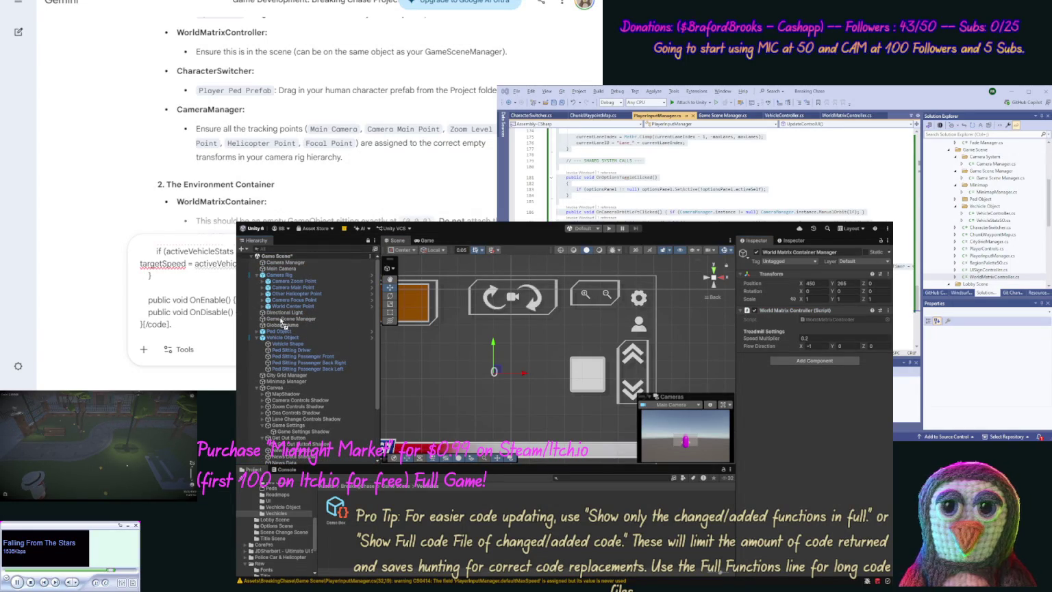
{"action": "left_click", "coordinate": [281, 319]}
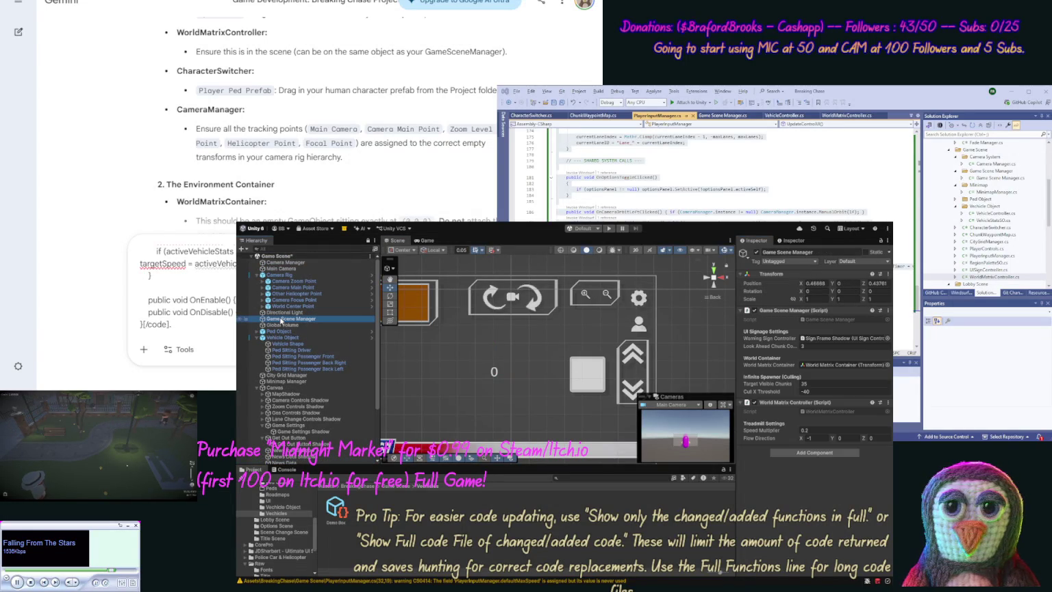
{"action": "left_click_drag", "start_coordinate": [379, 367], "coordinate": [388, 411]}
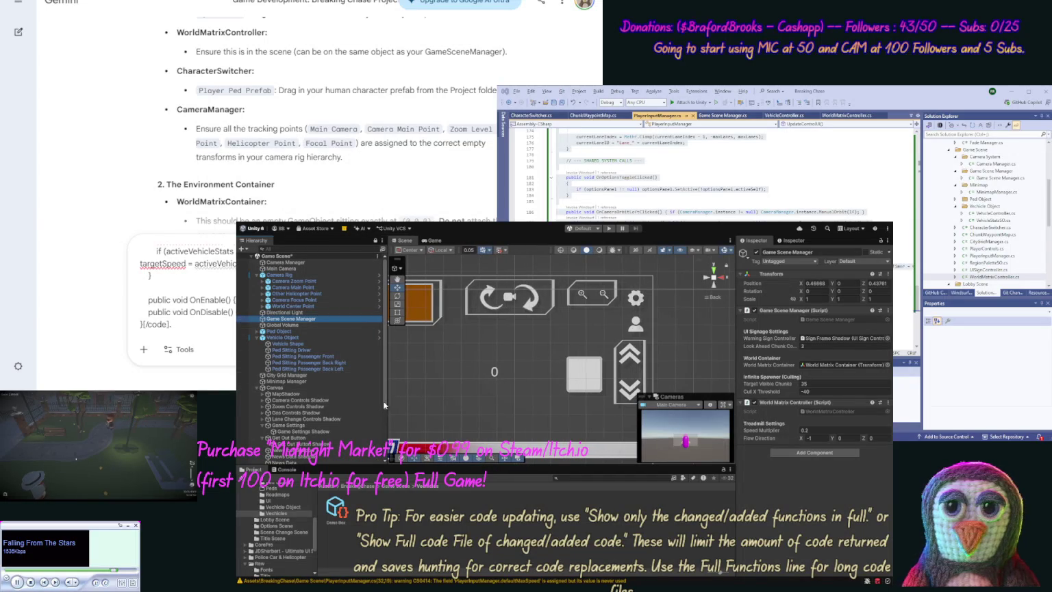
{"action": "scroll", "coordinate": [385, 405], "scroll_direction": "down", "scroll_amount": 5}
{"action": "left_click", "coordinate": [302, 460]}
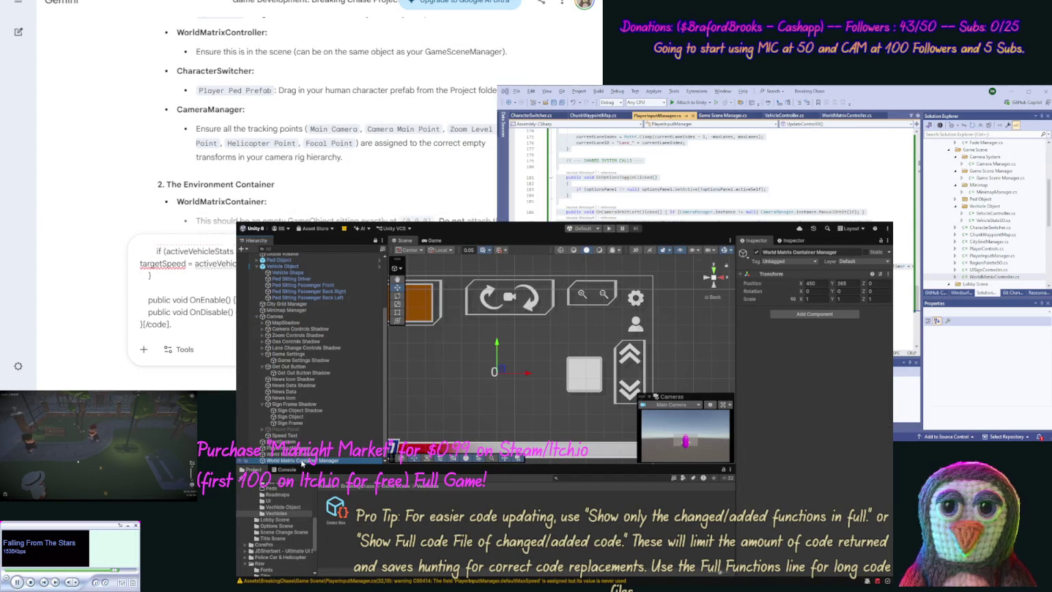
{"action": "left_click", "coordinate": [347, 331]}
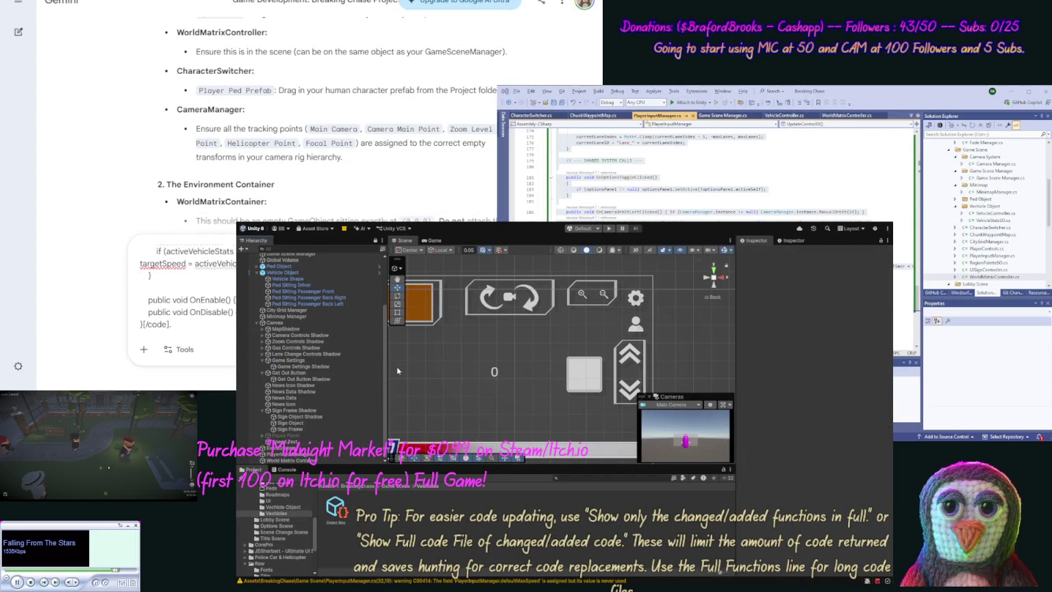
Select Game Scene Manager, open the Game Scene scripts folder and attach the World Matrix Controller script.
{"action": "left_click_drag", "start_coordinate": [387, 370], "coordinate": [380, 370]}
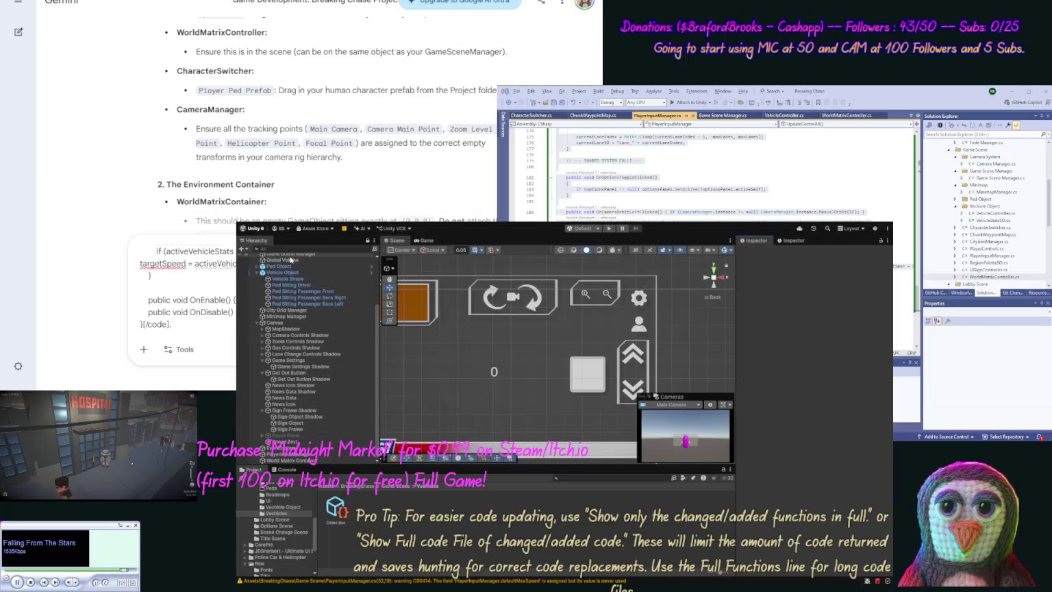
{"action": "left_click", "coordinate": [291, 253]}
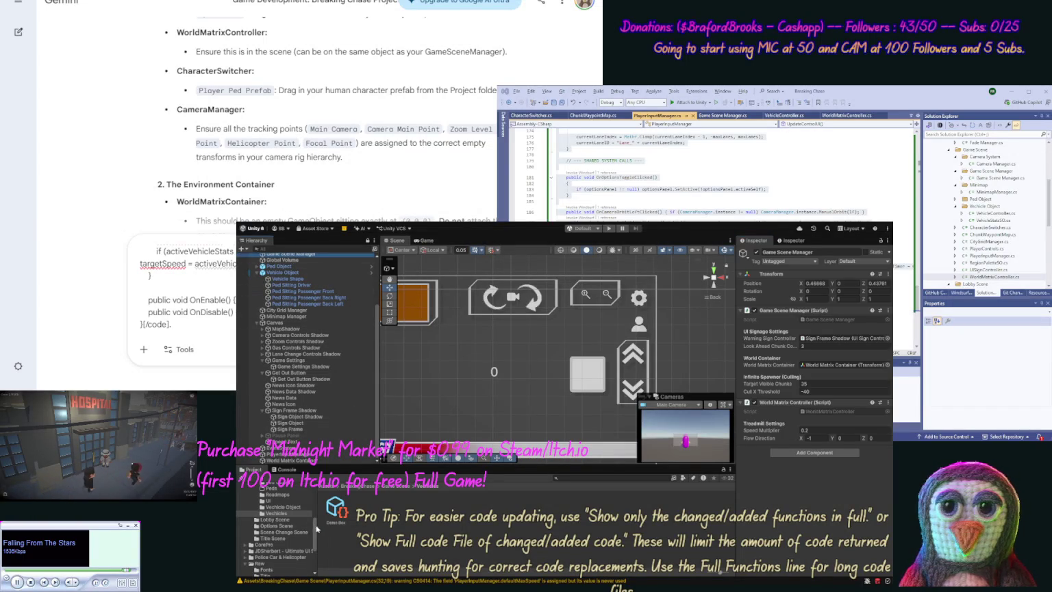
{"action": "mouse_move", "coordinate": [314, 520]}
{"action": "left_mouse_down"}
{"action": "mouse_move", "coordinate": [315, 501]}
{"action": "mouse_move", "coordinate": [296, 510]}
{"action": "left_mouse_up"}
{"action": "left_click", "coordinate": [277, 527]}
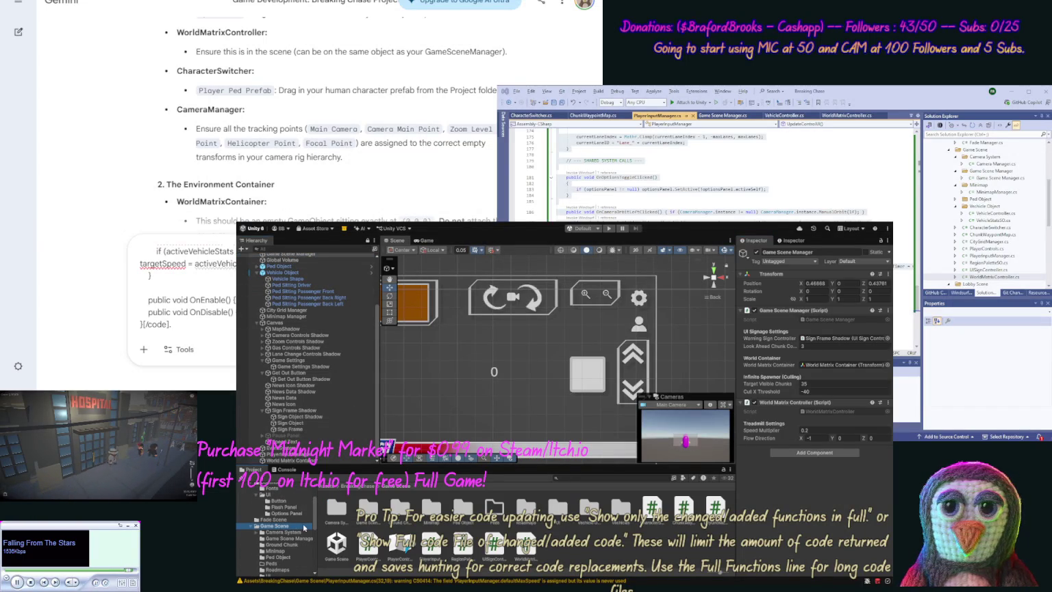
{"action": "mouse_move", "coordinate": [541, 556]}
{"action": "left_mouse_down"}
{"action": "mouse_move", "coordinate": [621, 557]}
{"action": "mouse_move", "coordinate": [664, 500]}
{"action": "mouse_move", "coordinate": [648, 511]}
{"action": "mouse_move", "coordinate": [783, 447]}
{"action": "mouse_move", "coordinate": [617, 408]}
{"action": "left_mouse_up"}
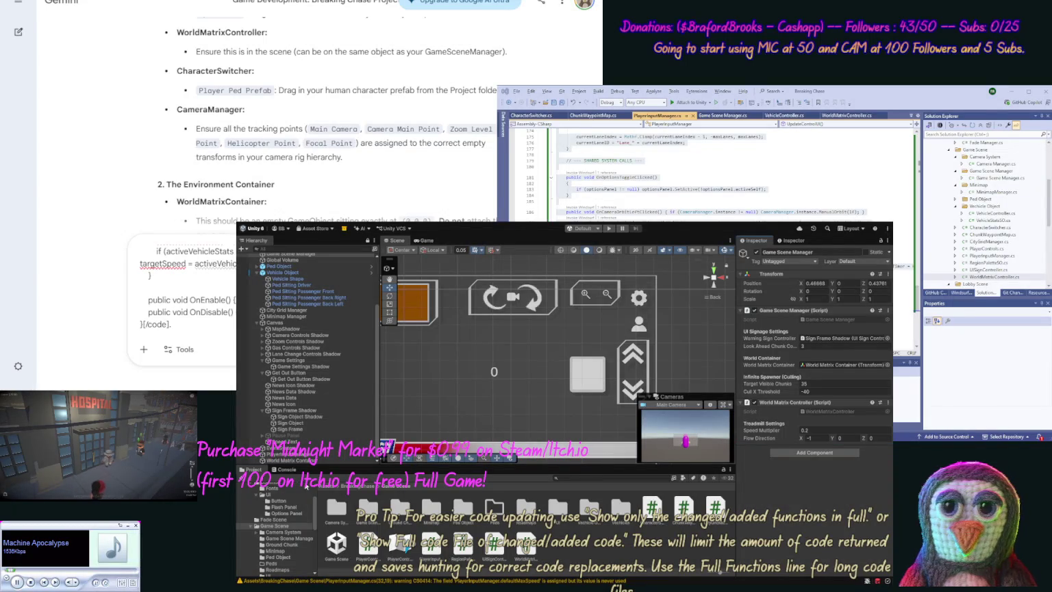
{"action": "left_click", "coordinate": [285, 471]}
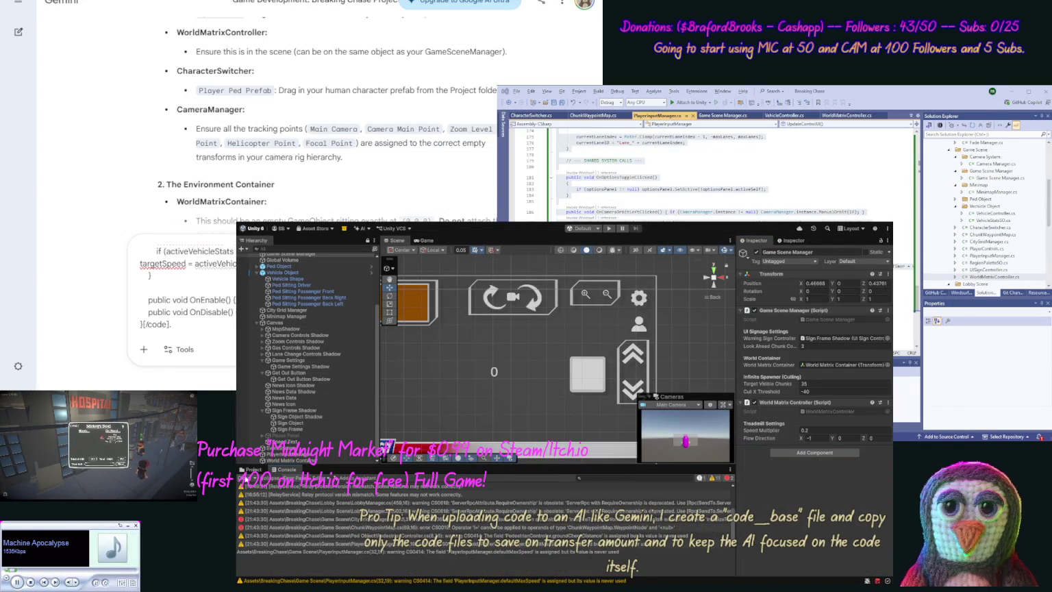
Clear the Unity Console warnings, review the second compile error, and send Gemini's pending message.
{"action": "left_click", "coordinate": [248, 478]}
{"action": "left_click", "coordinate": [398, 494]}
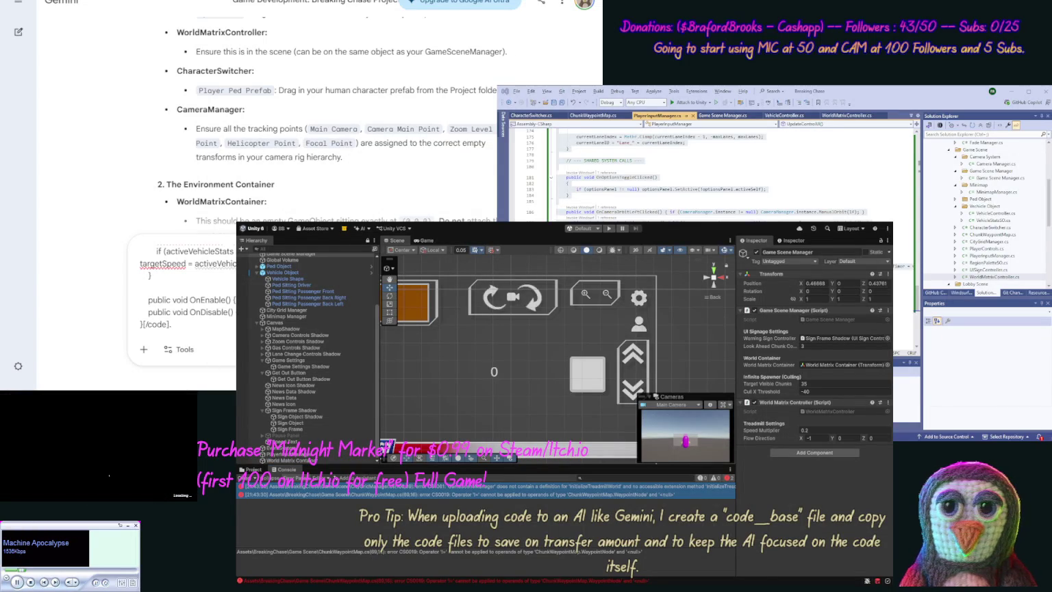
{"action": "key", "text": "Return"}
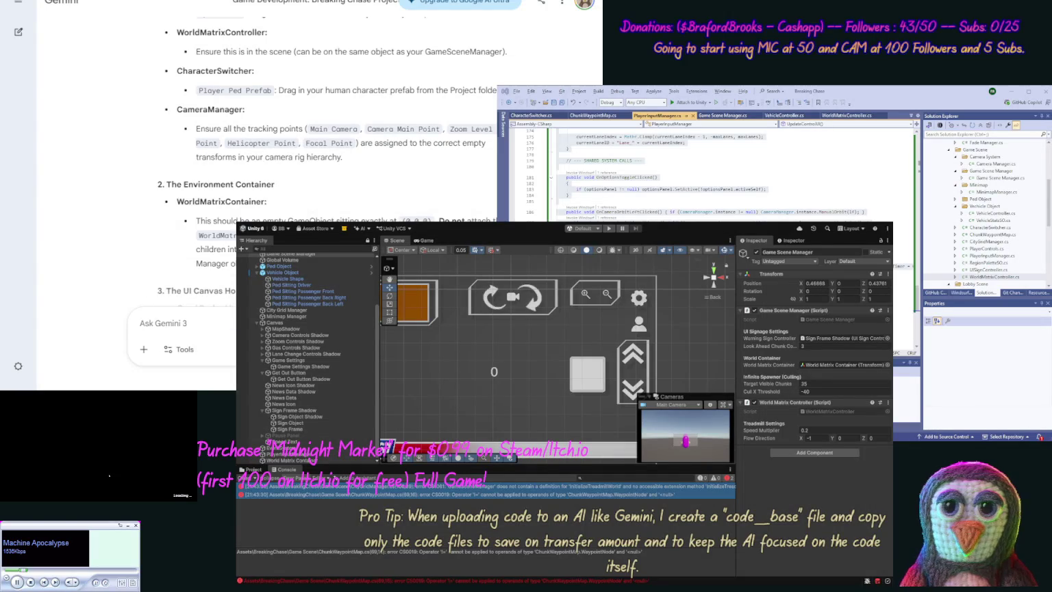
Ask Gemini to fix the two compile errors, pasted inside [errors] tags.
{"action": "type", "text": "Ok we need"}
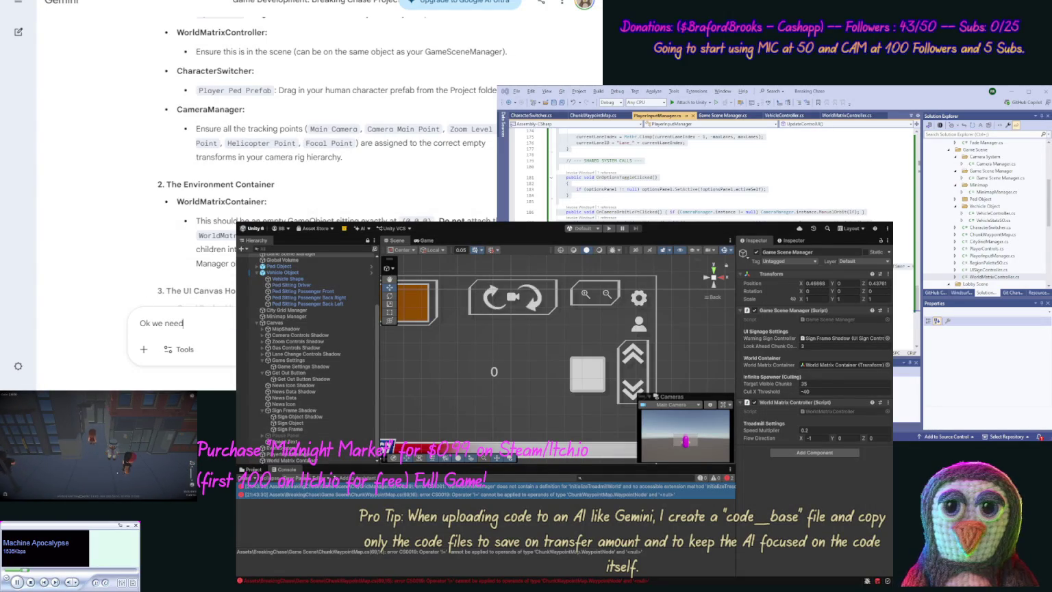
{"action": "type", "text": " to fix r]"}
{"action": "key", "text": "ctrl+v"}
{"action": "type", "text": "[/errors]"}
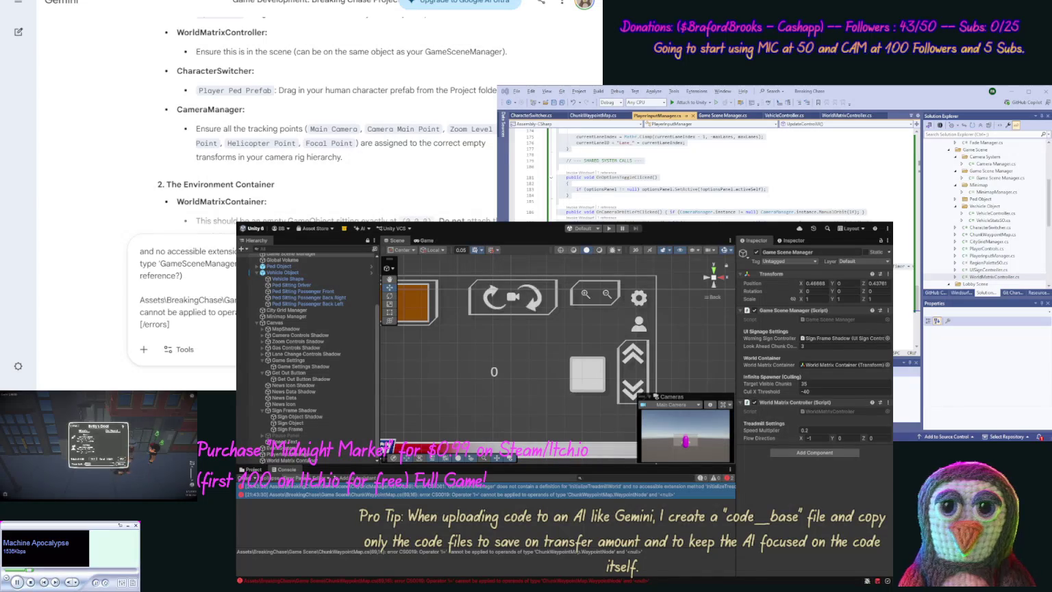
{"action": "left_click", "coordinate": [229, 249]}
{"action": "type", "text": "s"}
{"action": "key", "text": "Return"}
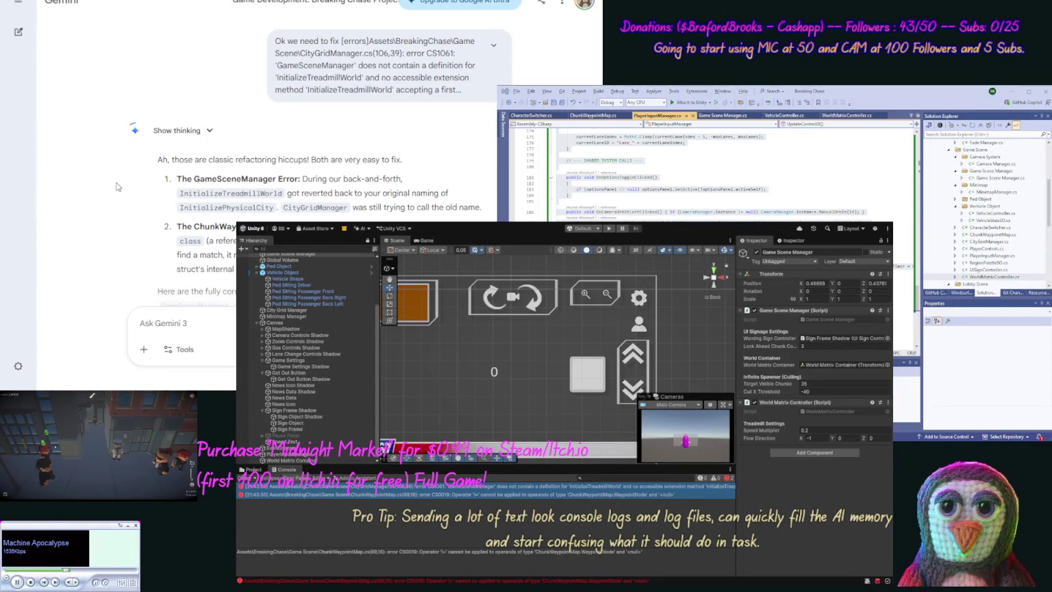
Scroll Gemini's reply to the corrected CityGridManager.cs code block.
{"action": "scroll", "coordinate": [117, 203], "scroll_direction": "down", "scroll_amount": 3}
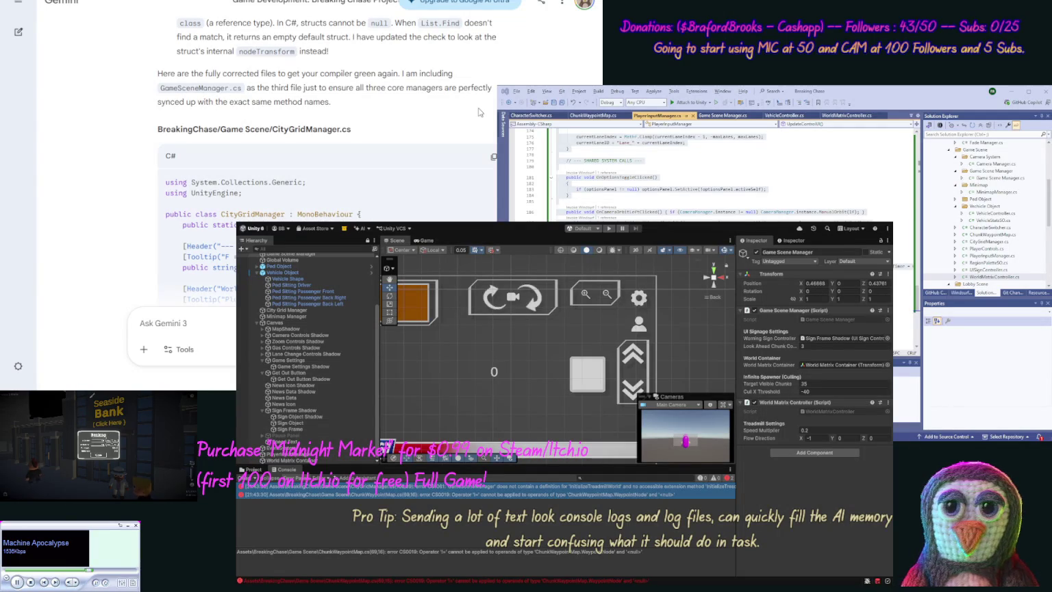
Replace CityGridManager.cs's contents with Gemini's corrected code.
{"action": "left_click", "coordinate": [493, 157]}
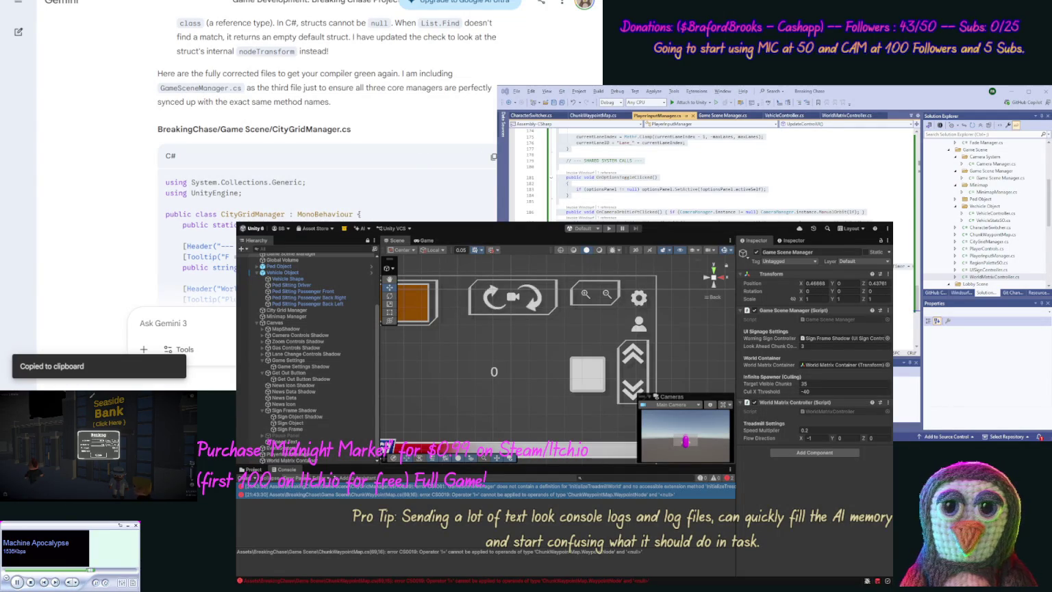
{"action": "key", "text": "ctrl+a"}
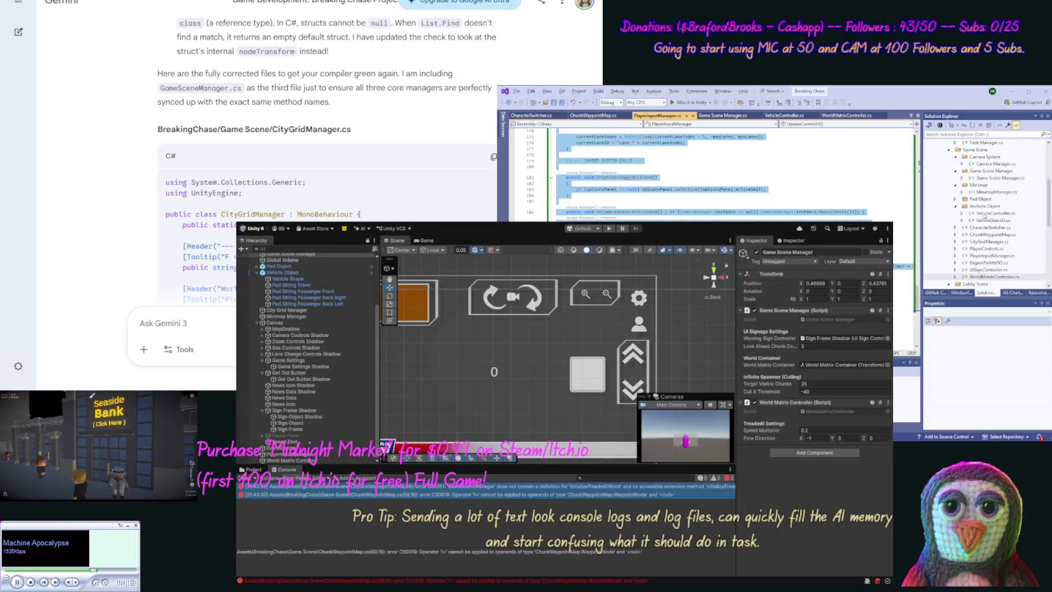
{"action": "double_click", "coordinate": [986, 241]}
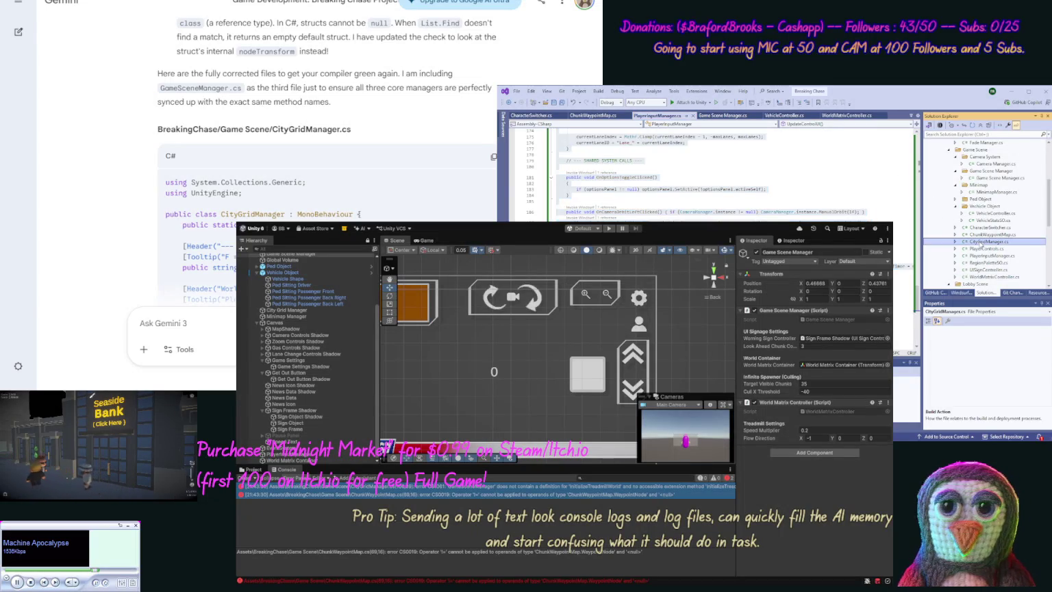
{"action": "key", "text": "ctrl+a"}
{"action": "key", "text": "ctrl+v"}
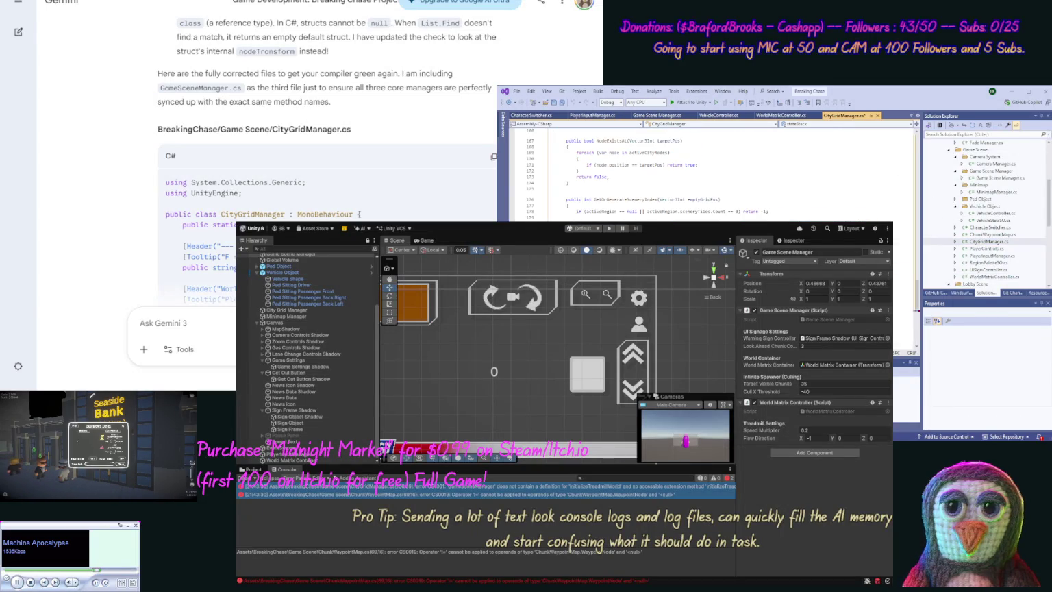
{"action": "scroll", "coordinate": [179, 169], "scroll_direction": "down", "scroll_amount": 3}
{"action": "scroll", "coordinate": [112, 241], "scroll_direction": "down", "scroll_amount": 15}
{"action": "scroll", "coordinate": [111, 242], "scroll_direction": "down", "scroll_amount": 10}
{"action": "scroll", "coordinate": [117, 210], "scroll_direction": "up", "scroll_amount": 1}
Replace ChunkWaypointMap.cs's contents with Gemini's corrected code.
{"action": "left_click", "coordinate": [494, 73]}
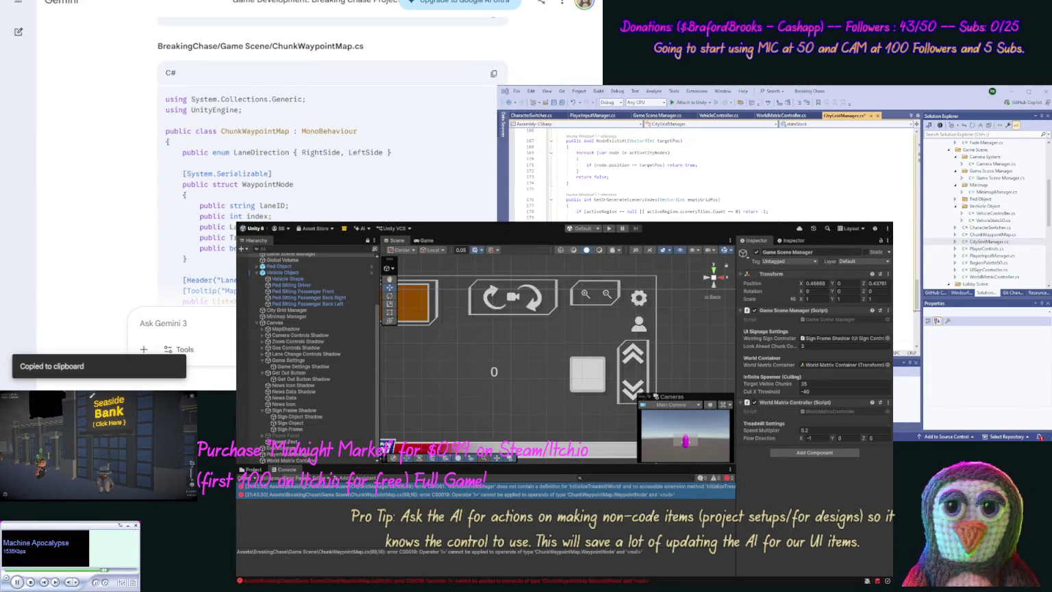
{"action": "double_click", "coordinate": [993, 234]}
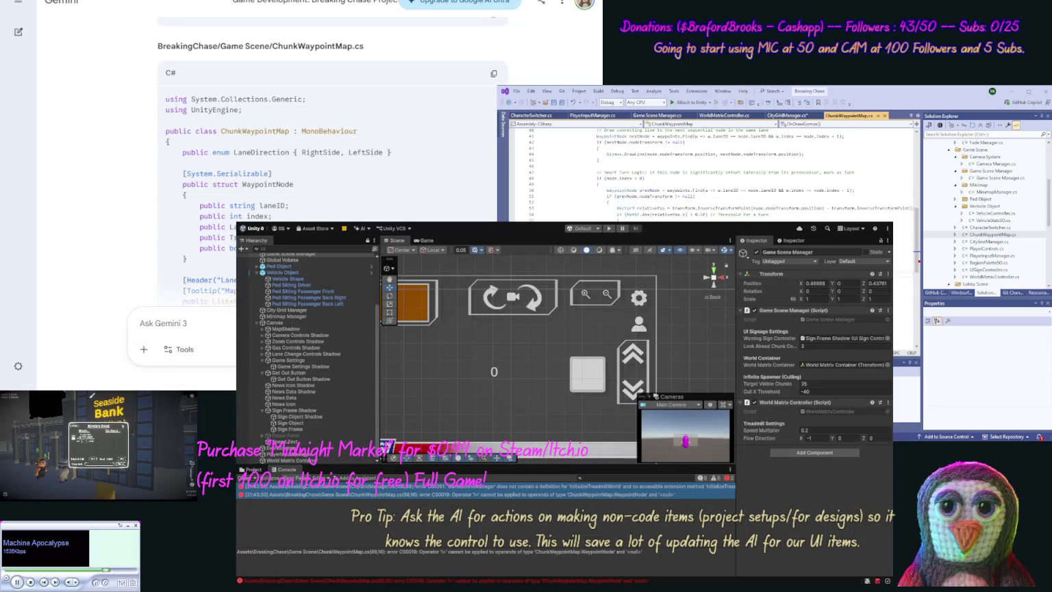
{"action": "key", "text": "ctrl+a"}
{"action": "key", "text": "ctrl+v"}
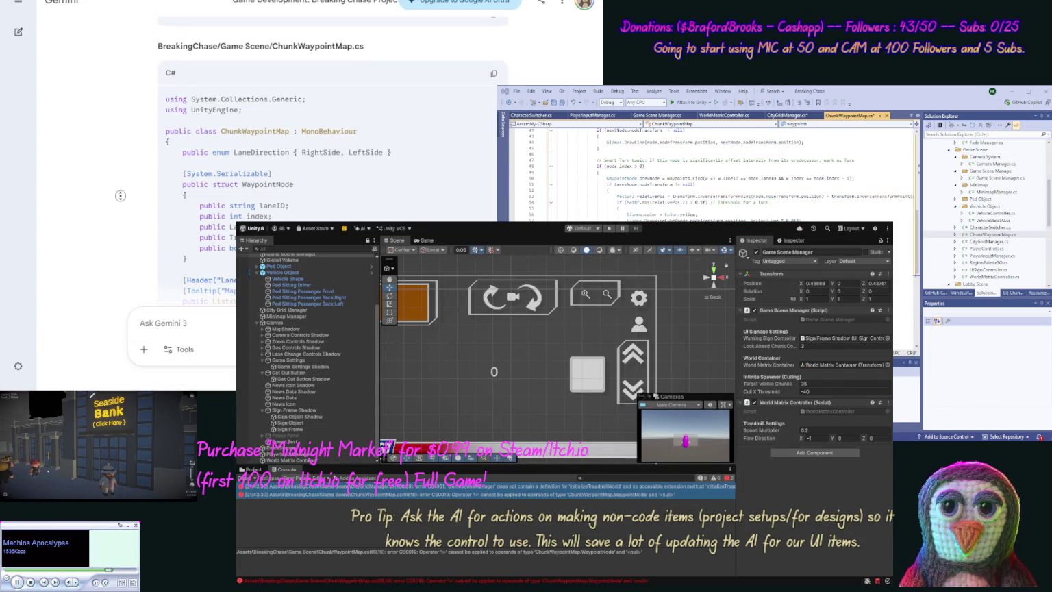
{"action": "scroll", "coordinate": [121, 195], "scroll_direction": "down", "scroll_amount": 15}
{"action": "scroll", "coordinate": [114, 216], "scroll_direction": "up", "scroll_amount": 2}
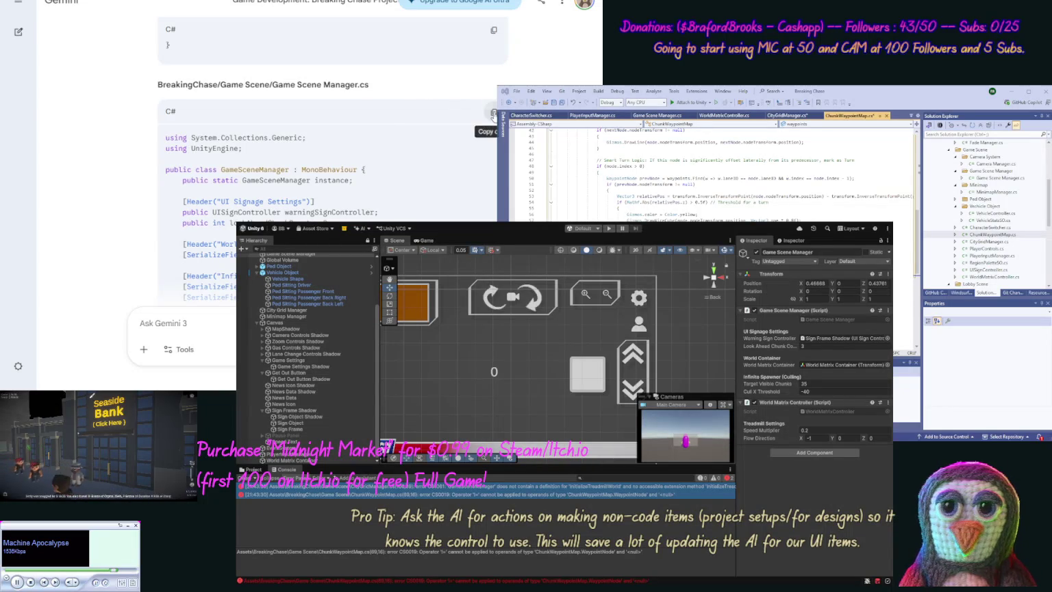
Replace Game Scene Manager.cs's contents with Gemini's corrected code.
{"action": "left_click", "coordinate": [495, 113]}
{"action": "left_click", "coordinate": [1001, 178]}
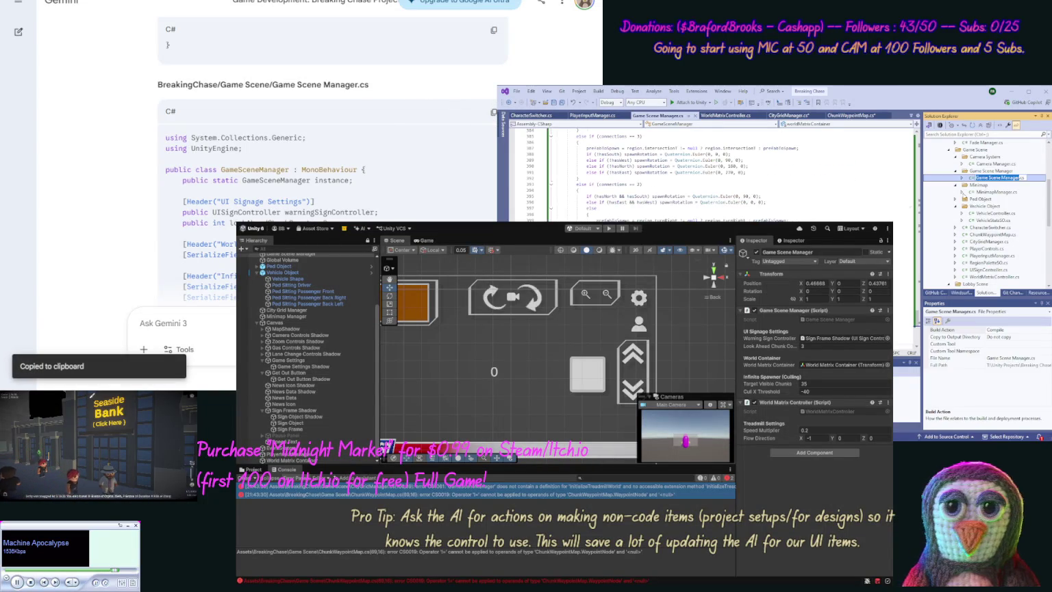
{"action": "key", "text": "ctrl+a"}
{"action": "key", "text": "ctrl+v"}
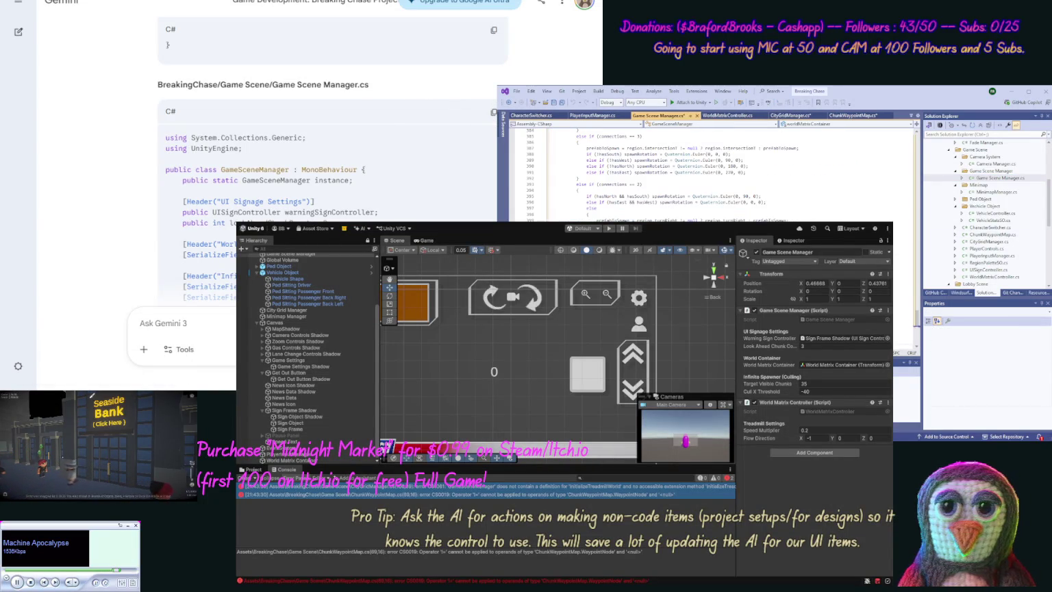
{"action": "scroll", "coordinate": [94, 197], "scroll_direction": "down", "scroll_amount": 1}
{"action": "scroll", "coordinate": [94, 196], "scroll_direction": "down", "scroll_amount": 15}
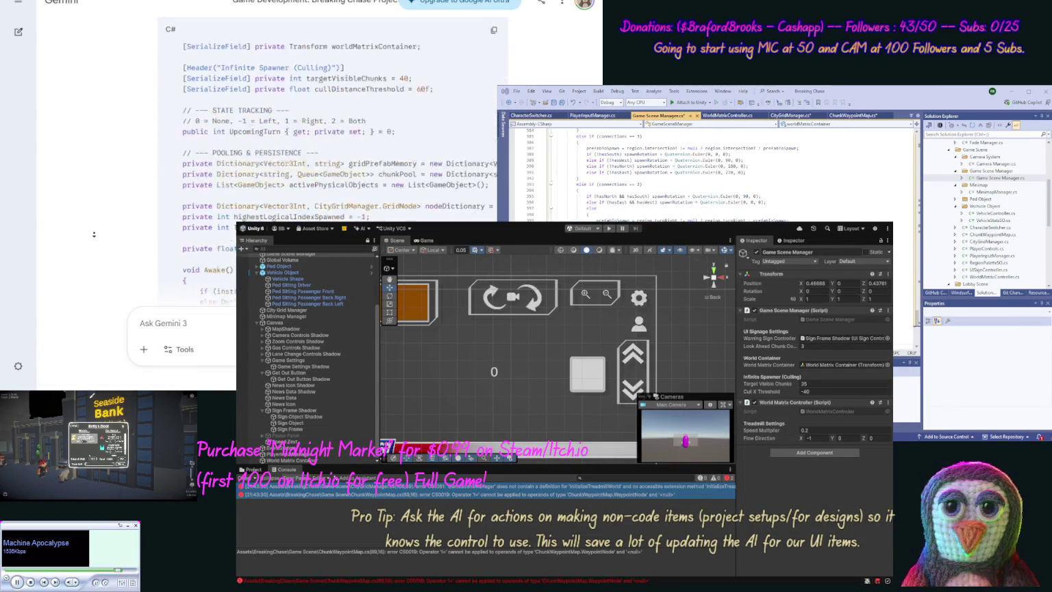
{"action": "scroll", "coordinate": [93, 235], "scroll_direction": "down", "scroll_amount": 15}
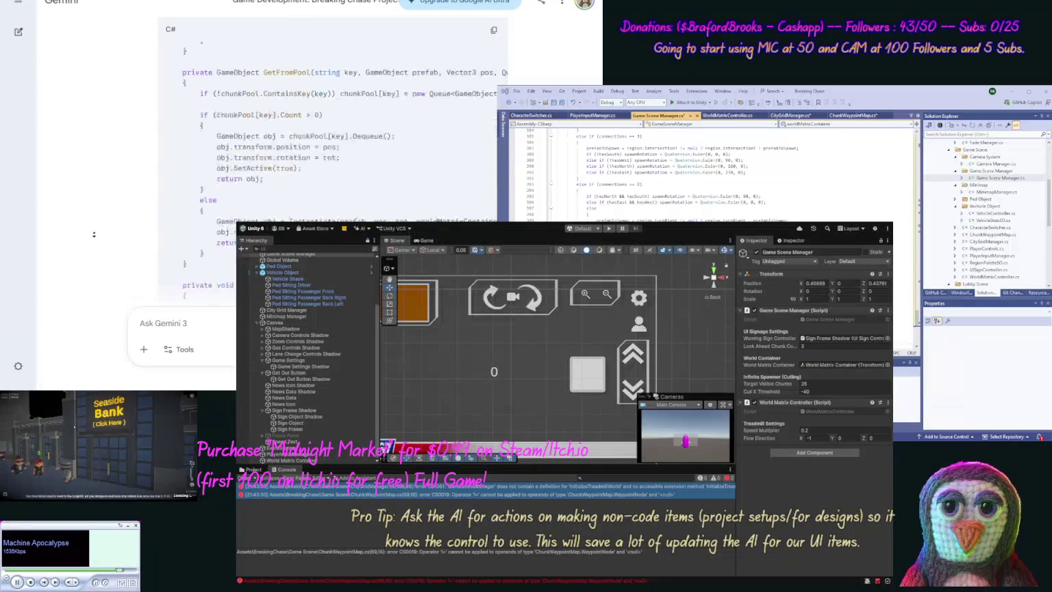
{"action": "scroll", "coordinate": [94, 234], "scroll_direction": "down", "scroll_amount": 15}
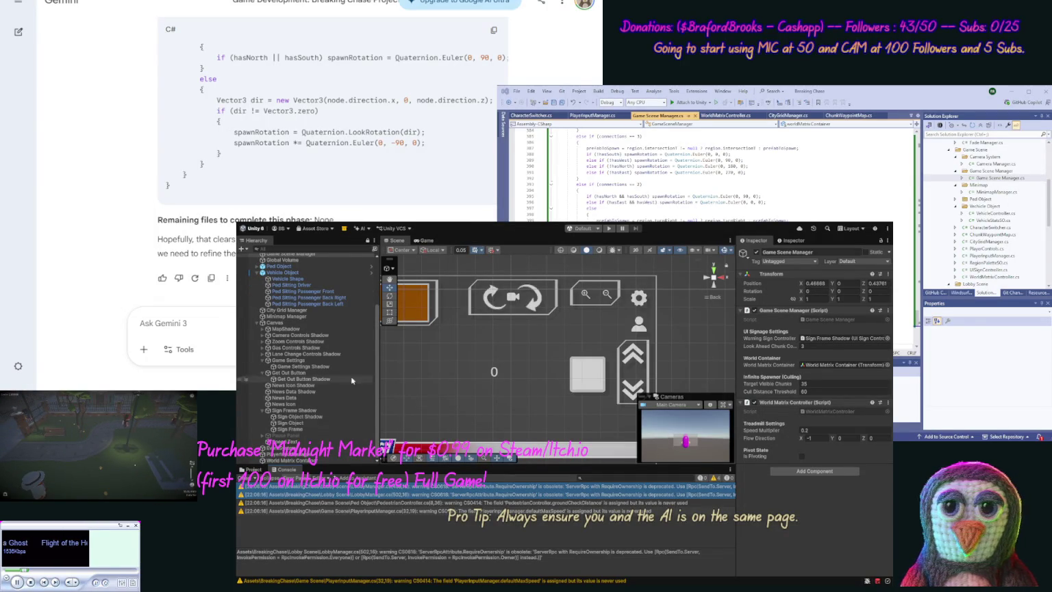
Select PlayerInputManager to check its UI panel slots, with On Foot Controls Panel still empty.
{"action": "left_click", "coordinate": [321, 454]}
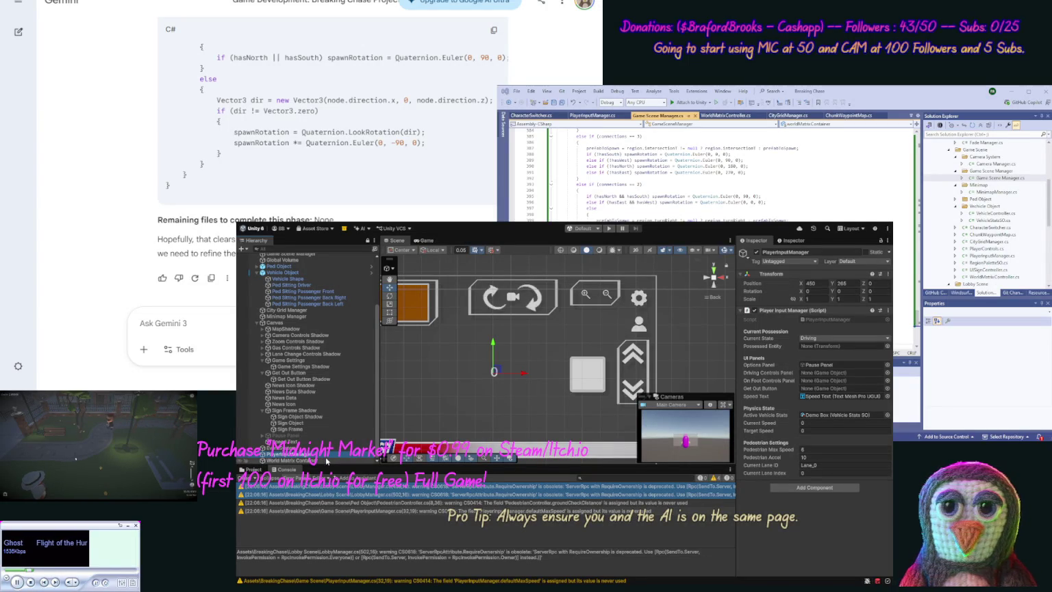
Duplicate Lane Change Controls Shadow and rename the copy On Foot Controls Shadow.
{"action": "left_click", "coordinate": [297, 354]}
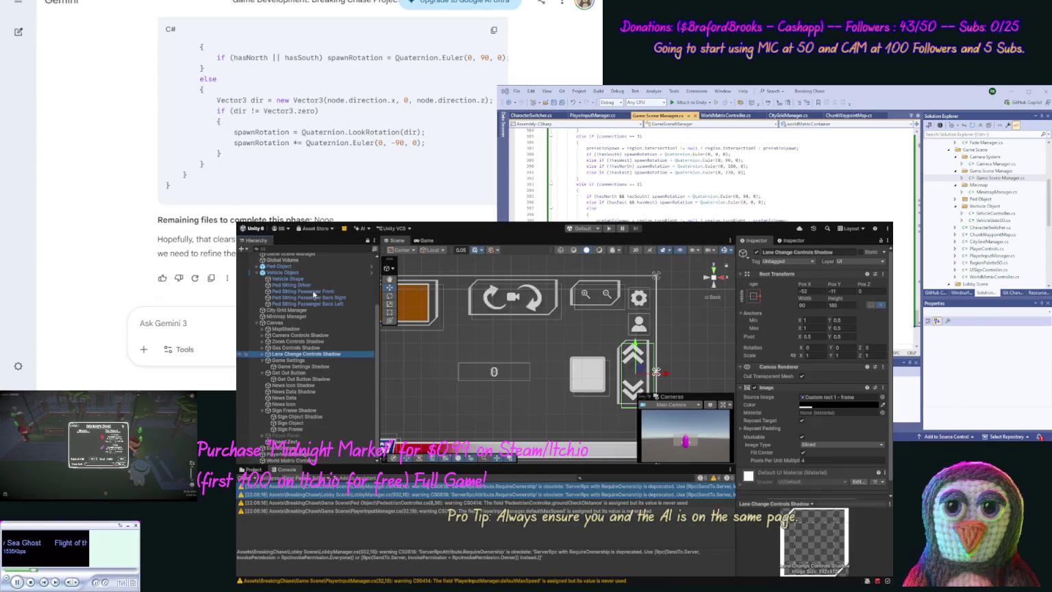
{"action": "key", "text": "ctrl+d"}
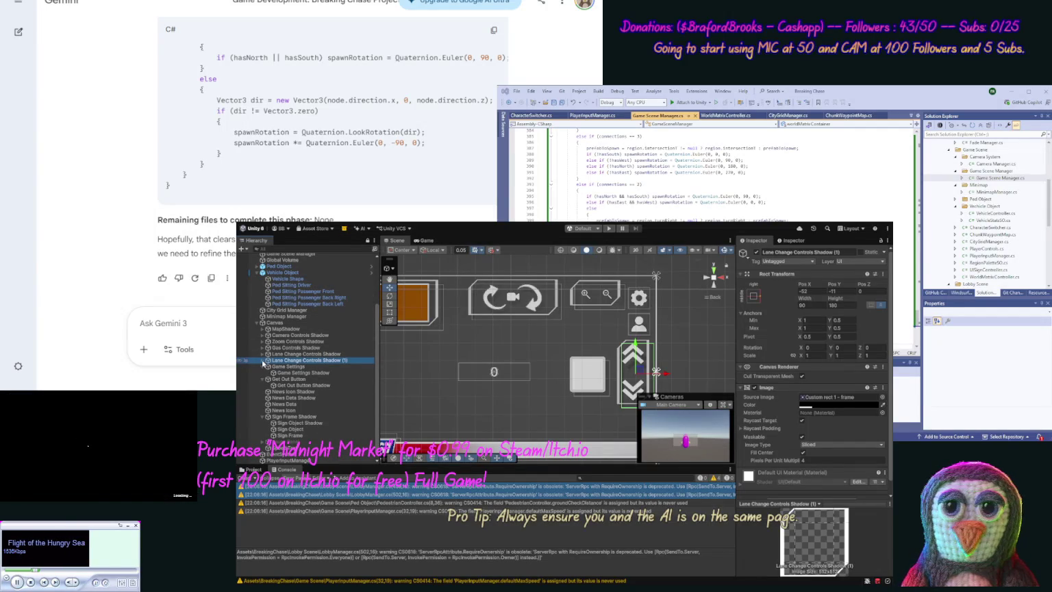
{"action": "left_click", "coordinate": [263, 363]}
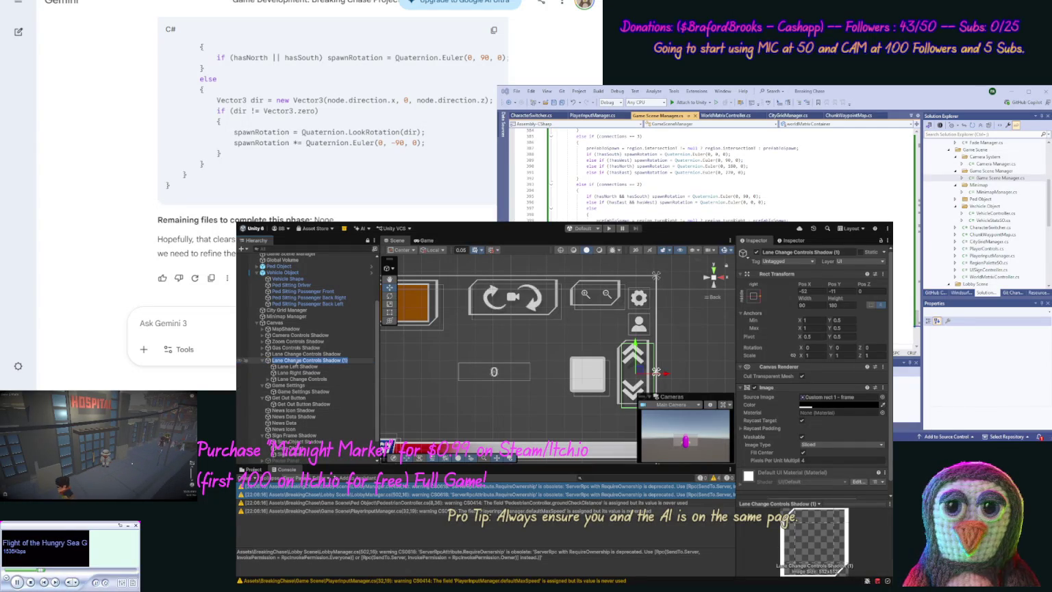
{"action": "key", "text": "F2"}
{"action": "type", "text": "oot"}
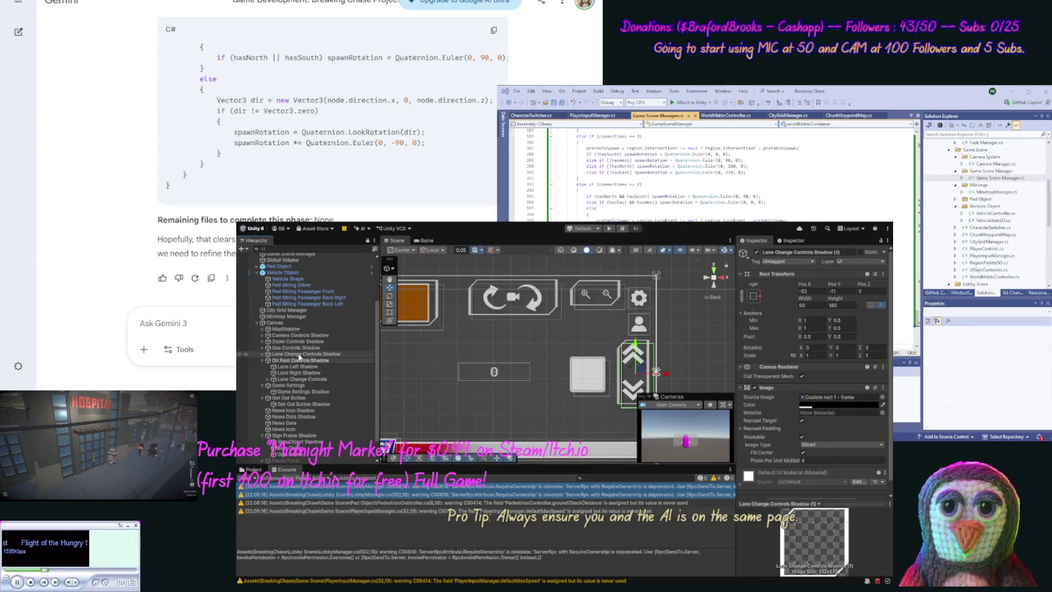
{"action": "key", "text": "shift+Home"}
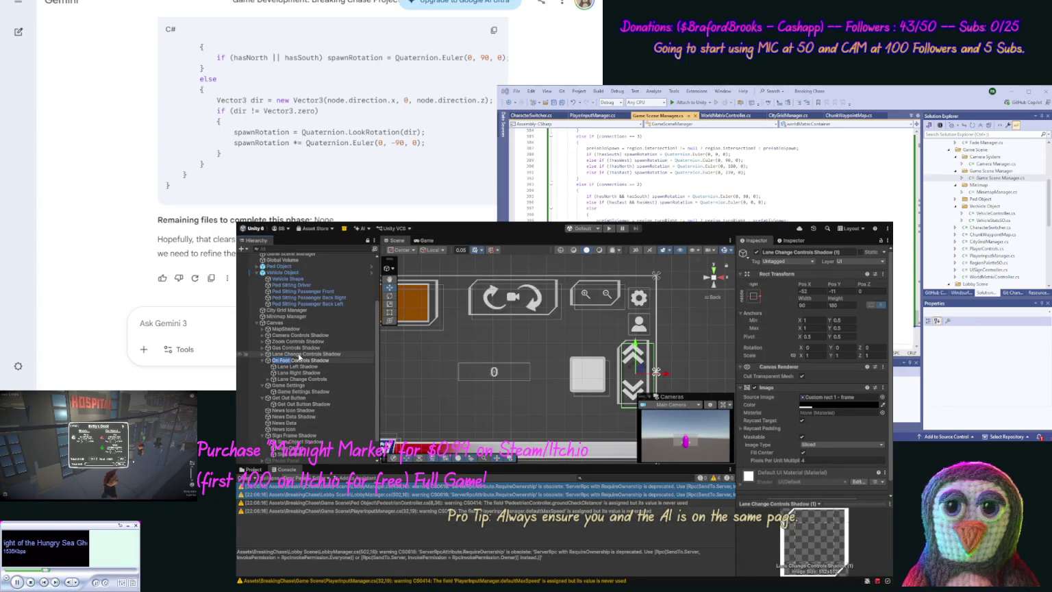
{"action": "key", "text": "Right"}
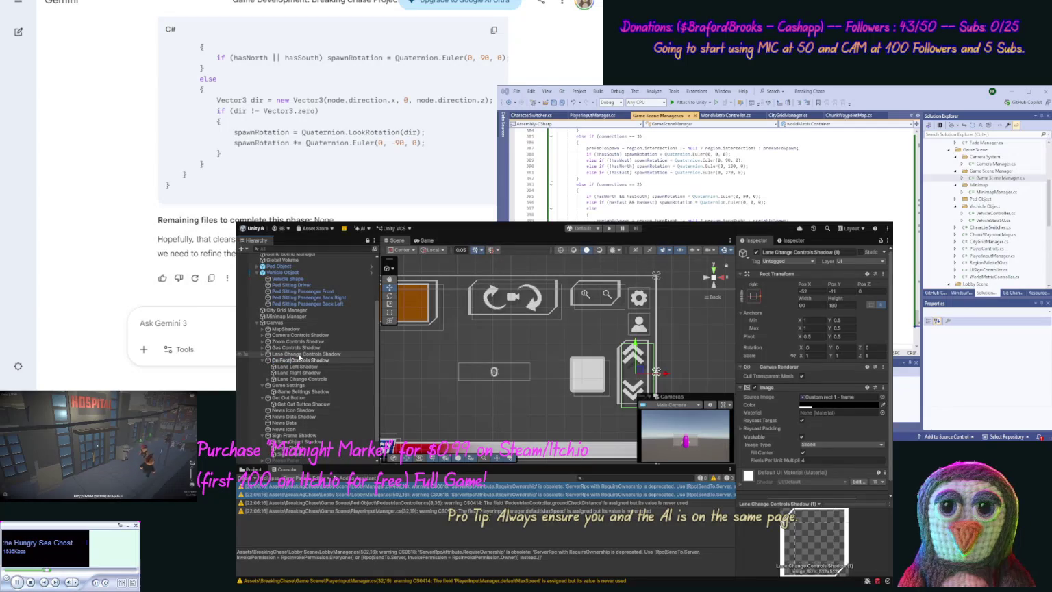
{"action": "key", "text": "Return"}
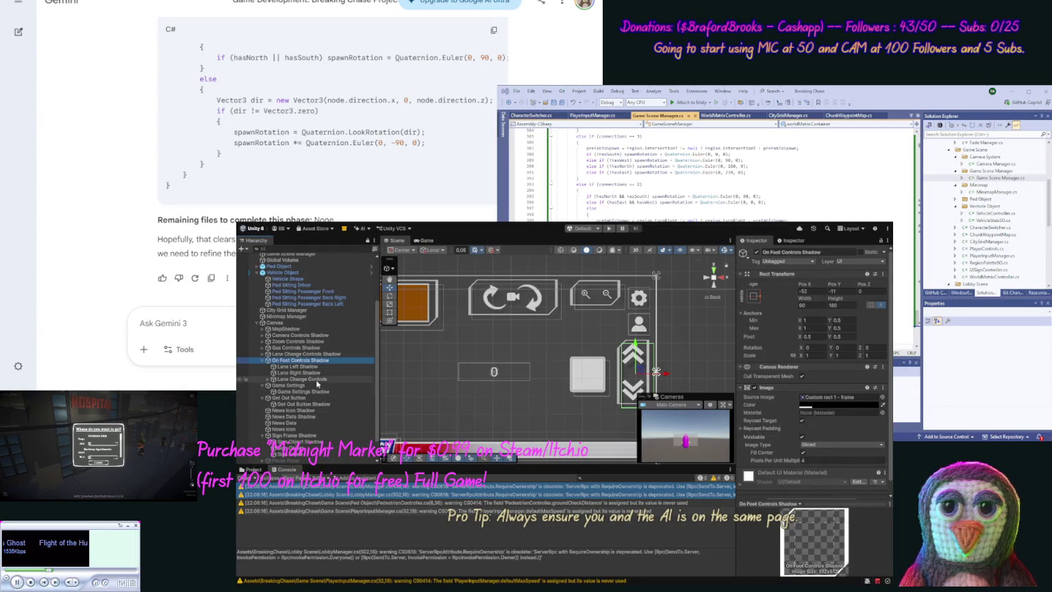
Rename the duplicated Lane Change Controls group to On Foot Change Controls.
{"action": "left_click", "coordinate": [304, 380]}
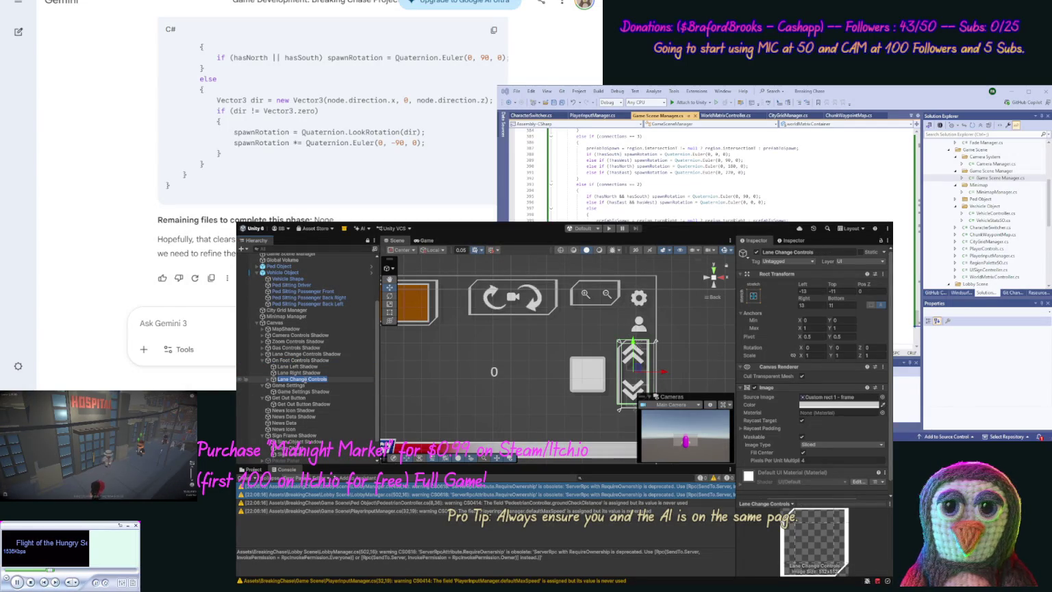
{"action": "key", "text": "F2"}
{"action": "type", "text": "On Foot Controls Change"}
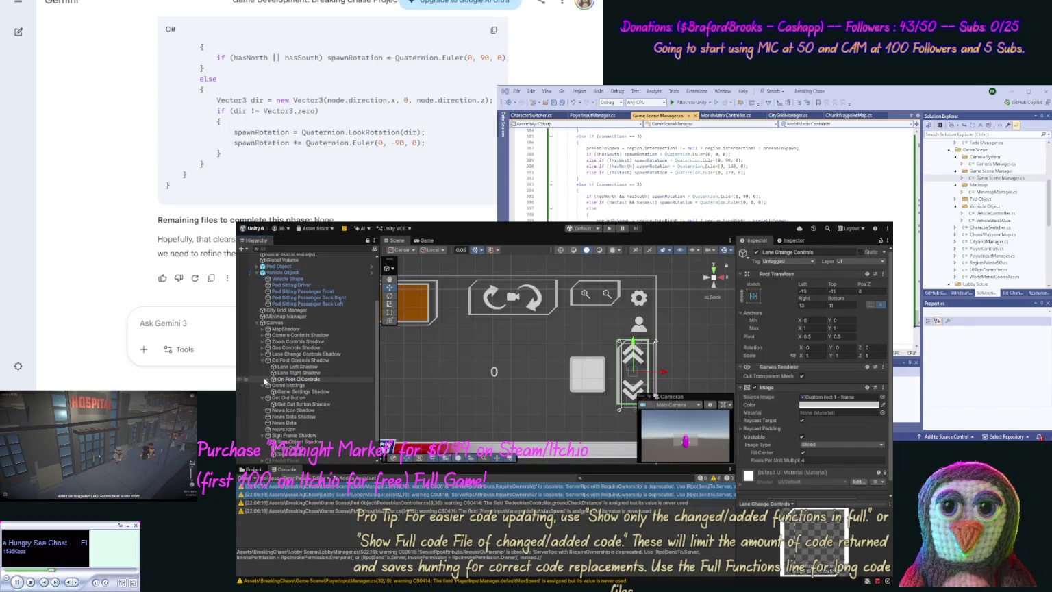
{"action": "key", "text": "Return"}
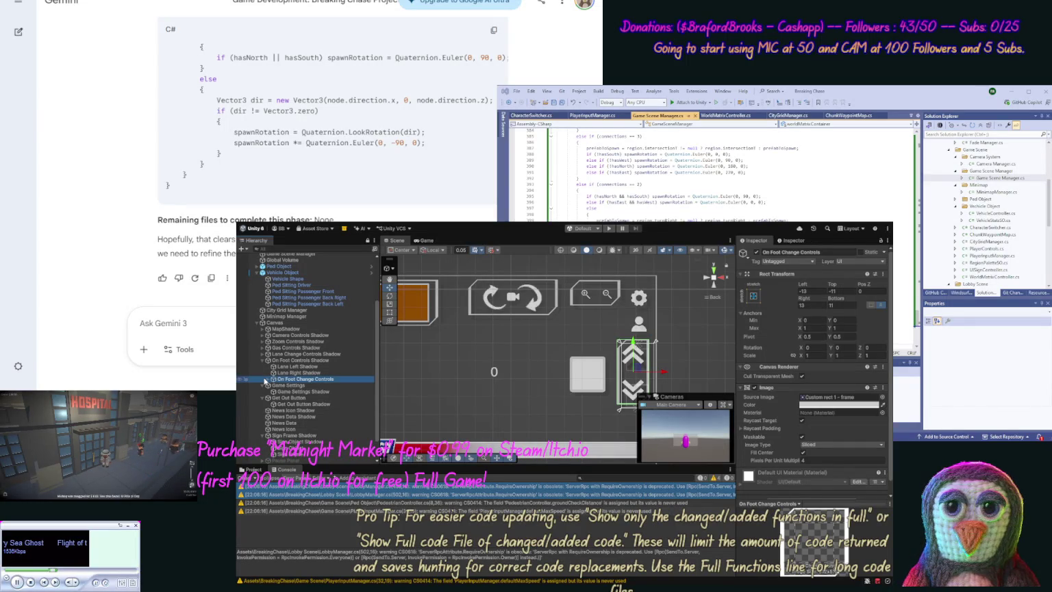
{"action": "left_click", "coordinate": [266, 380]}
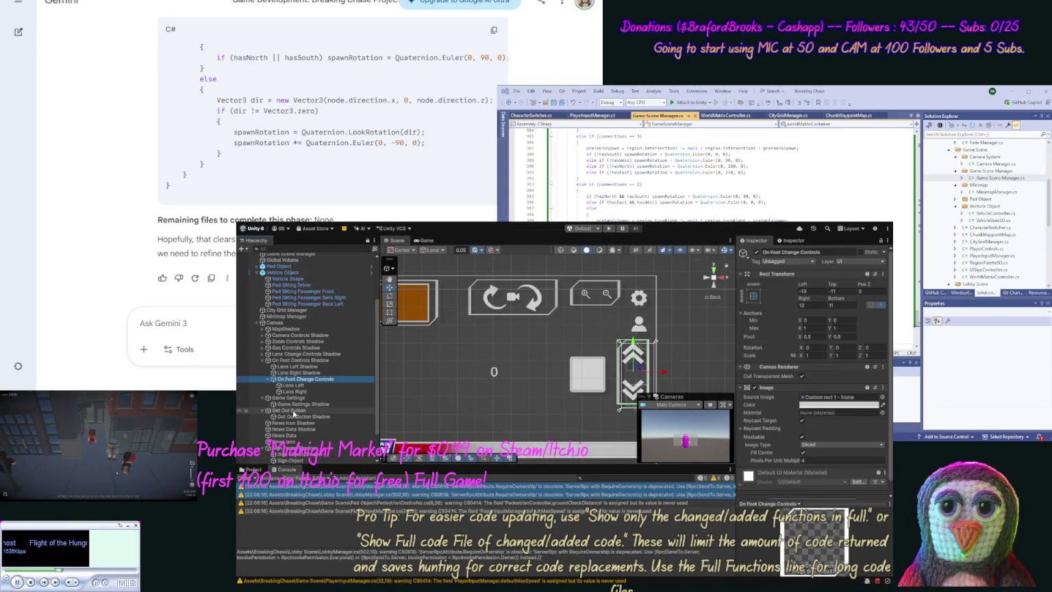
Rename Lane Left Shadow to Action Shadow and Lane Left to Action.
{"action": "left_click", "coordinate": [301, 366]}
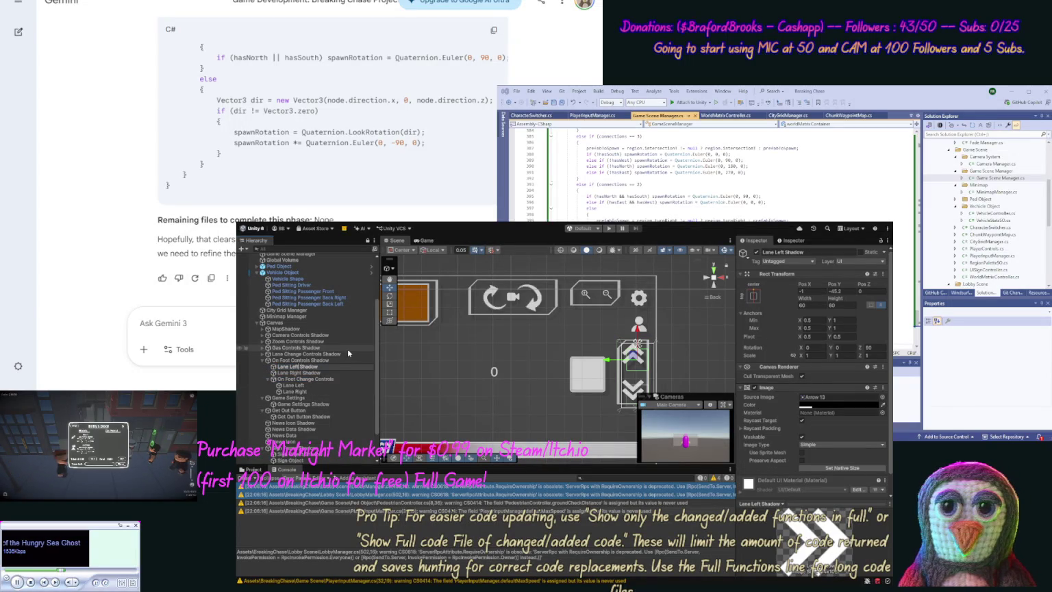
{"action": "key", "text": "shift+Home"}
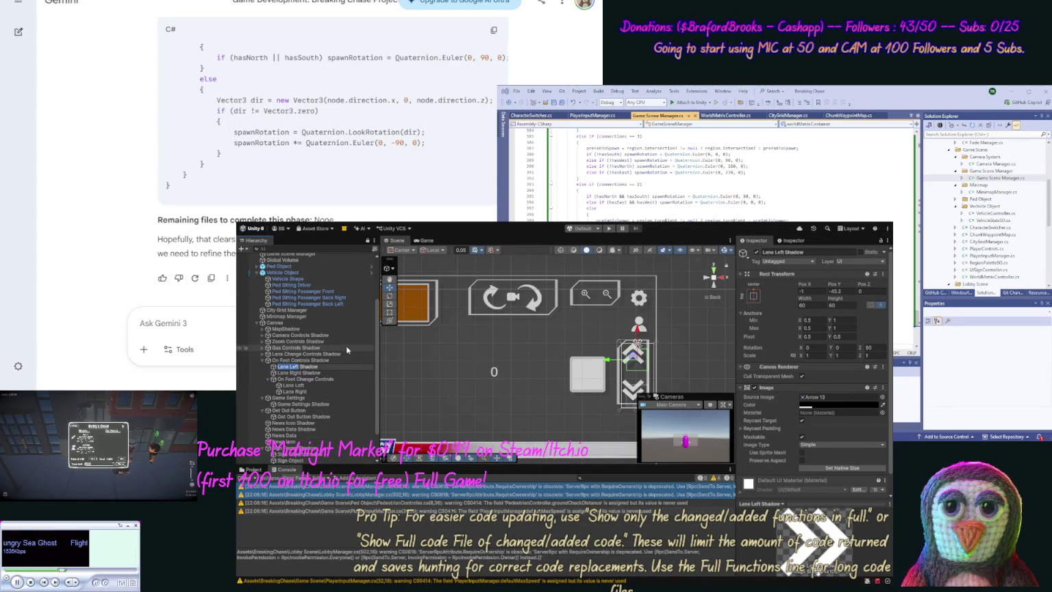
{"action": "type", "text": "Ection"}
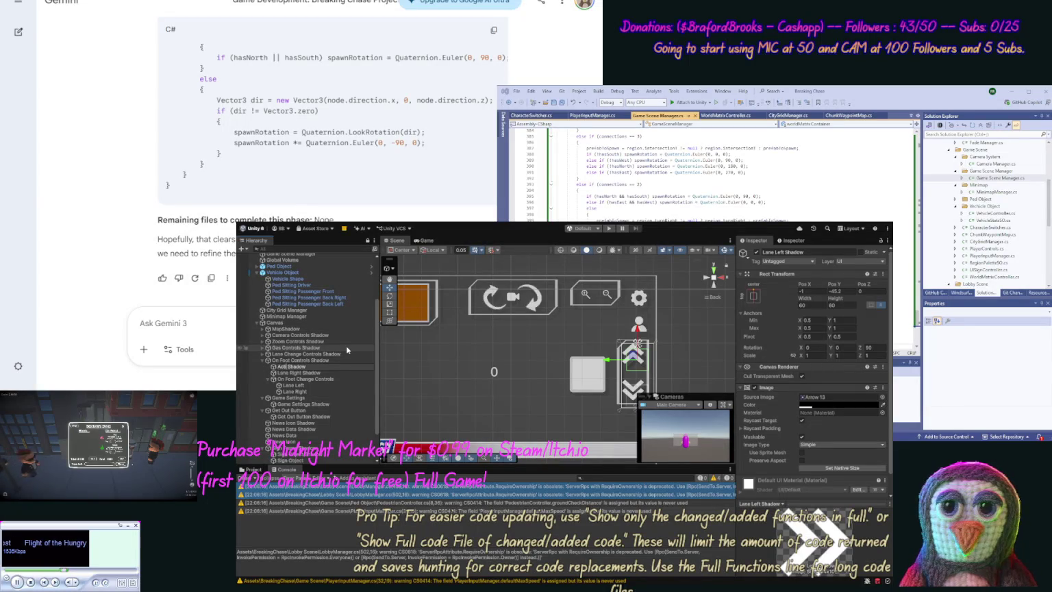
{"action": "key", "text": "Return"}
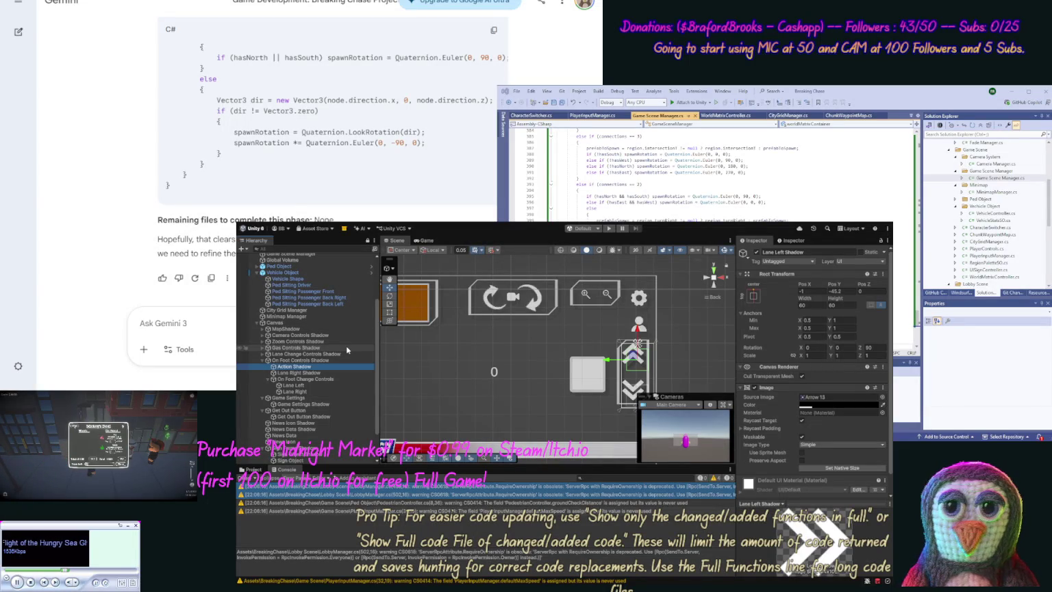
{"action": "left_click", "coordinate": [306, 387]}
{"action": "left_click", "coordinate": [305, 386]}
{"action": "type", "text": "Action"}
{"action": "key", "text": "Return"}
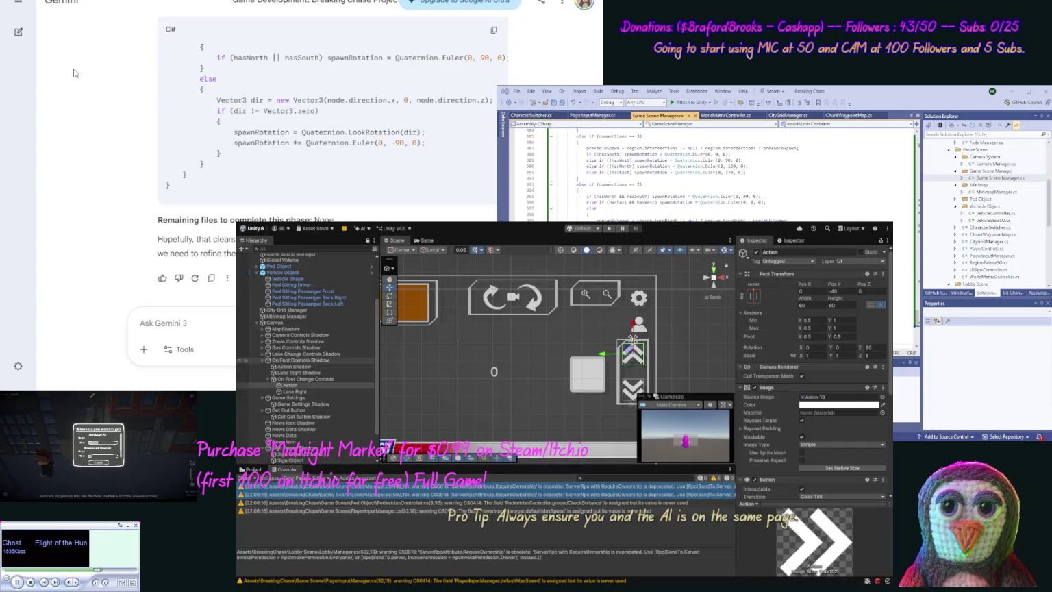
Deactivate Lane Change Controls Shadow and set Action Shadow's and Action's source image to Bandage 5.
{"action": "left_click", "coordinate": [254, 354]}
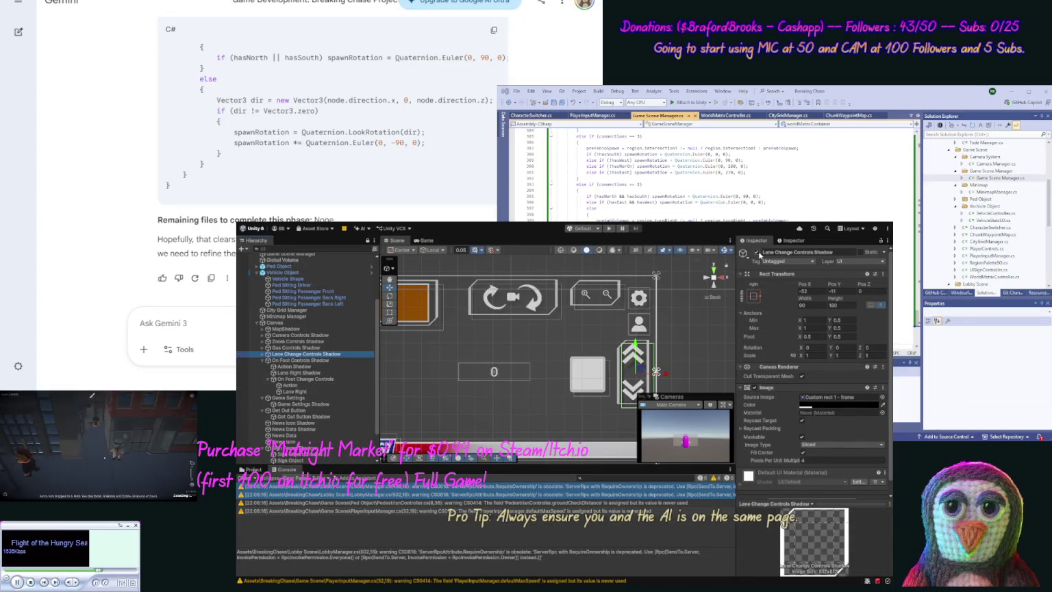
{"action": "left_click", "coordinate": [756, 252]}
{"action": "left_click", "coordinate": [325, 367]}
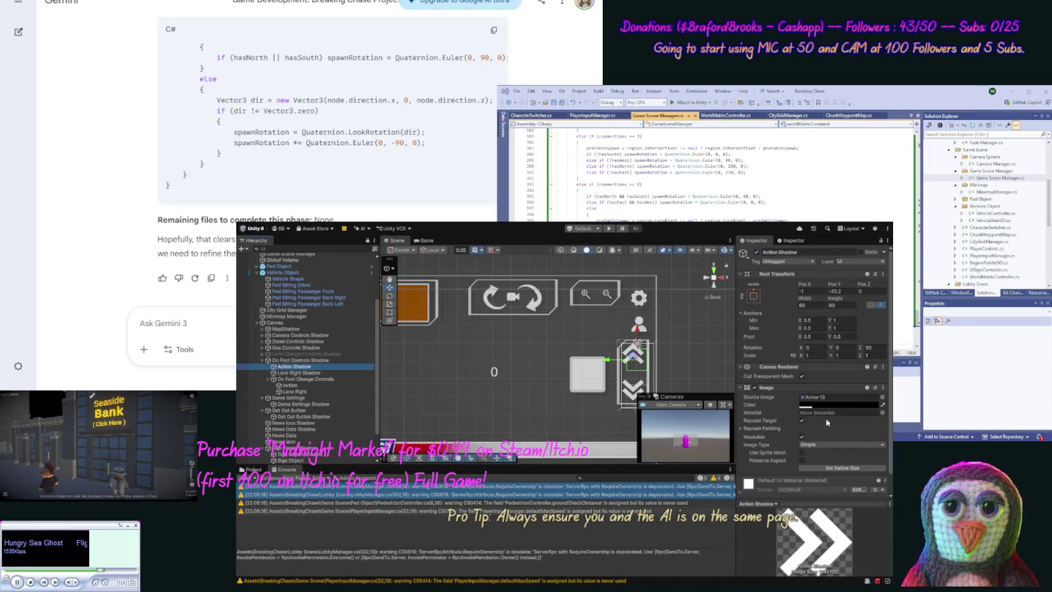
{"action": "left_click", "coordinate": [884, 399]}
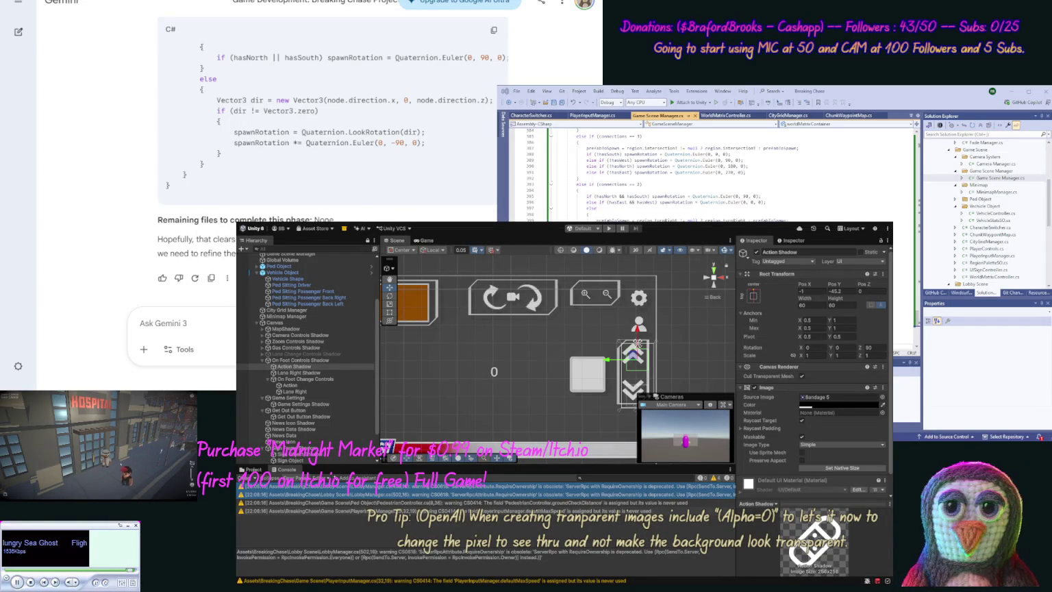
{"action": "left_click", "coordinate": [840, 396]}
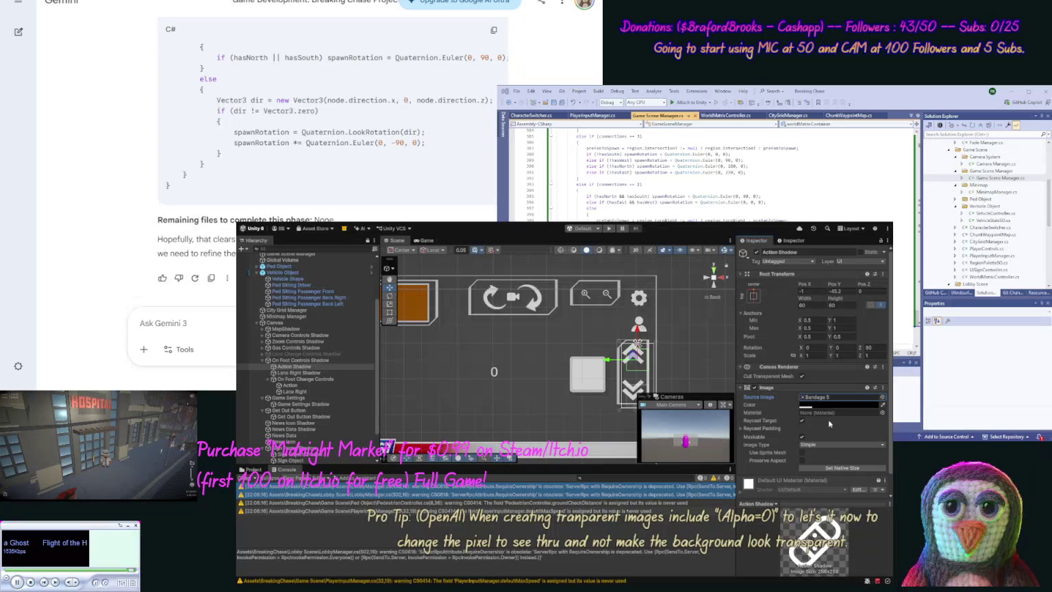
{"action": "left_click", "coordinate": [303, 385]}
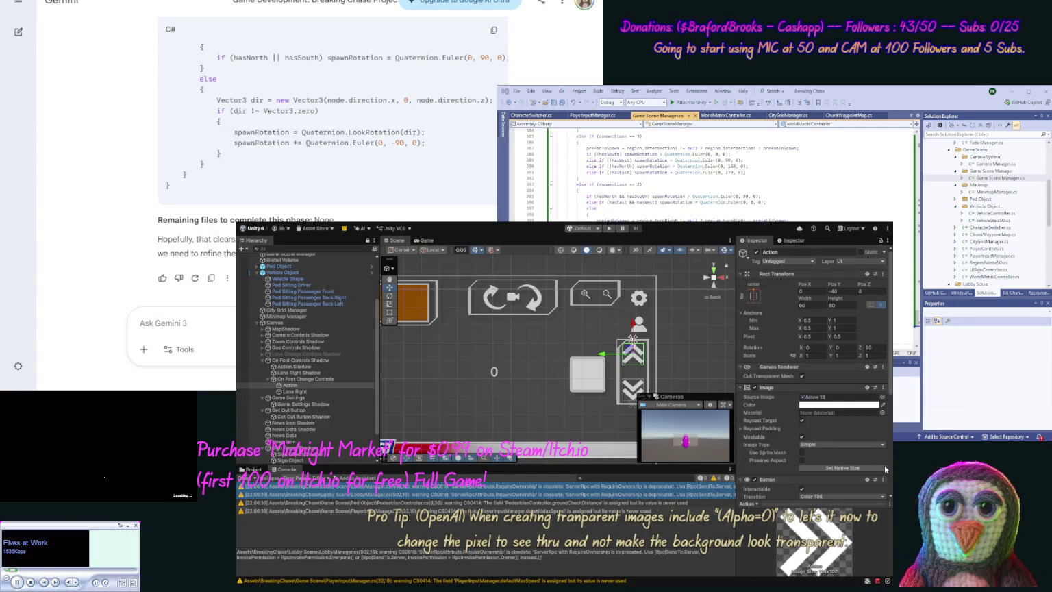
{"action": "key", "text": "Right"}
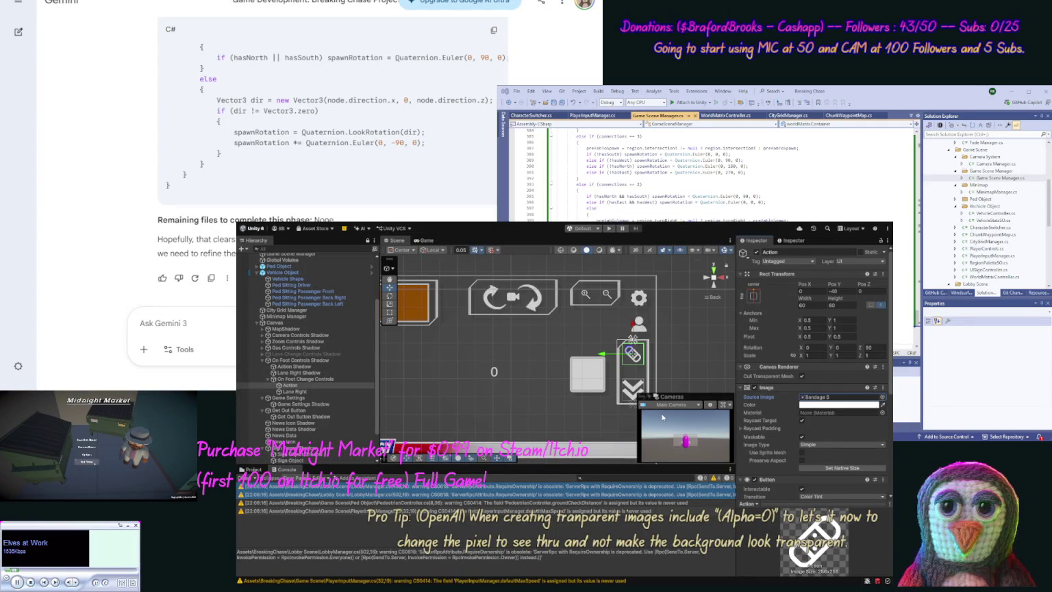
{"action": "left_click", "coordinate": [305, 393]}
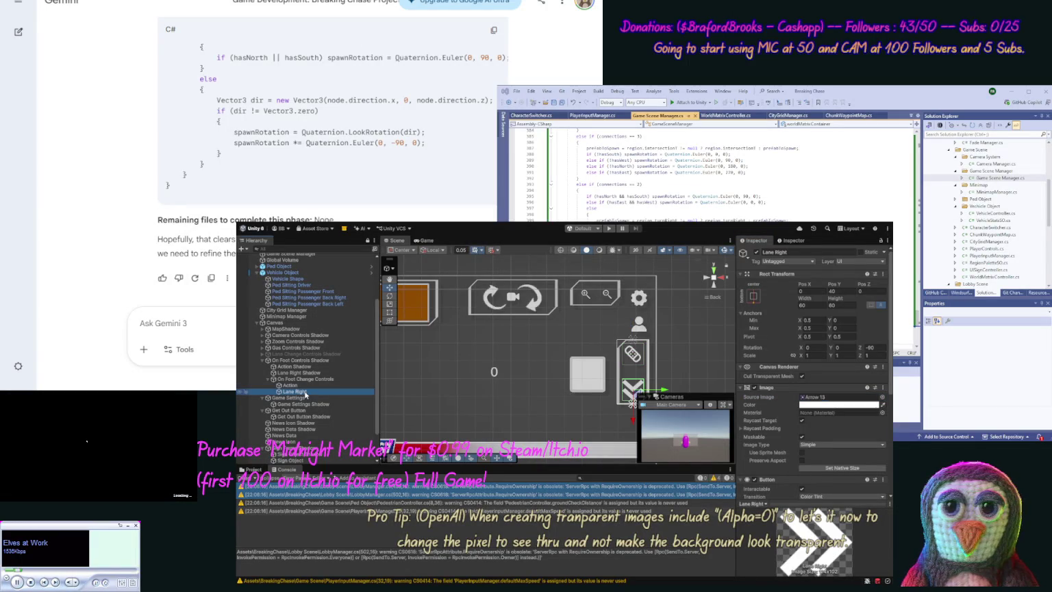
Rename Lane Right to Run and Lane Right Shadow to Run Shadow.
{"action": "left_click", "coordinate": [305, 396]}
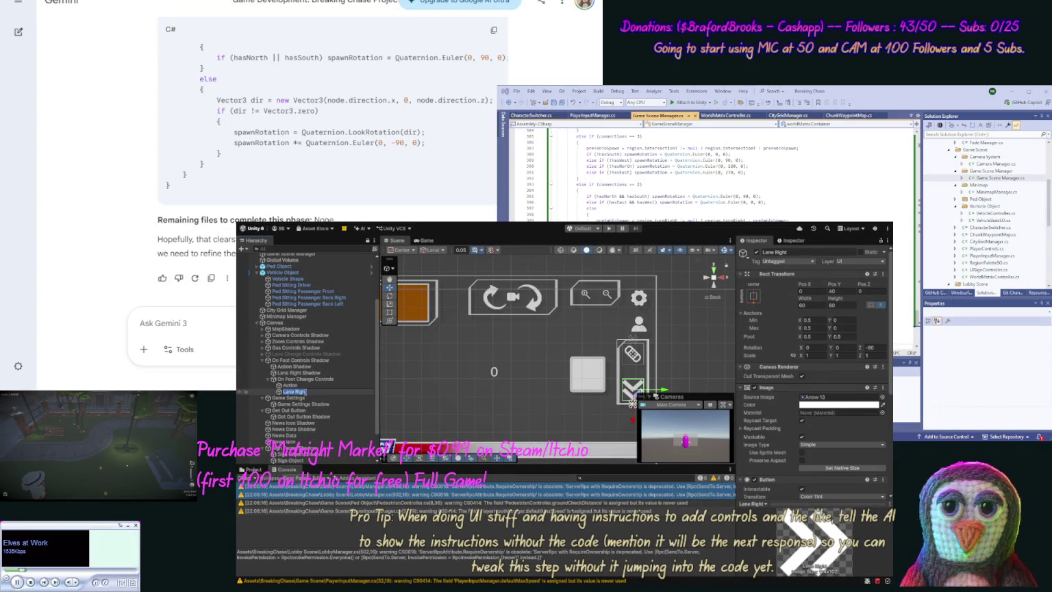
{"action": "type", "text": "Roll"}
{"action": "key", "text": "Return"}
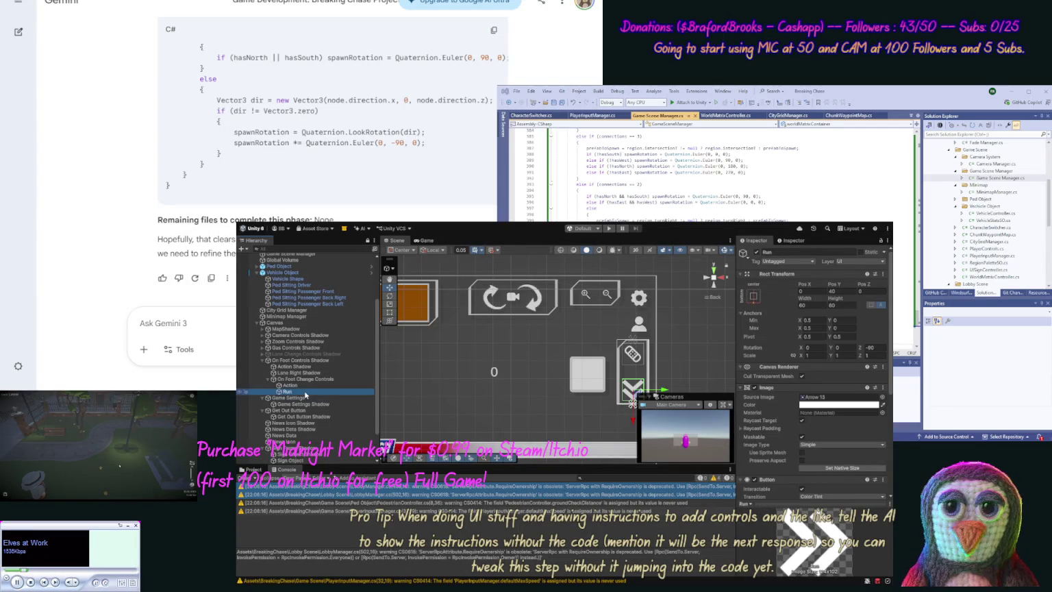
{"action": "left_click", "coordinate": [298, 372]}
{"action": "left_click", "coordinate": [300, 373]}
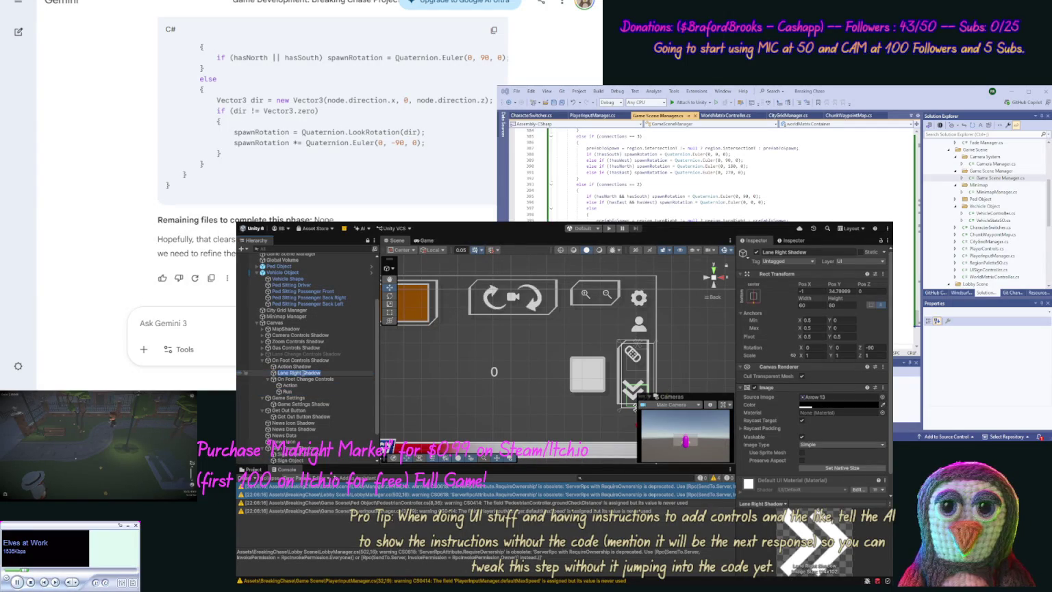
{"action": "type", "text": "Run"}
{"action": "key", "text": "Return"}
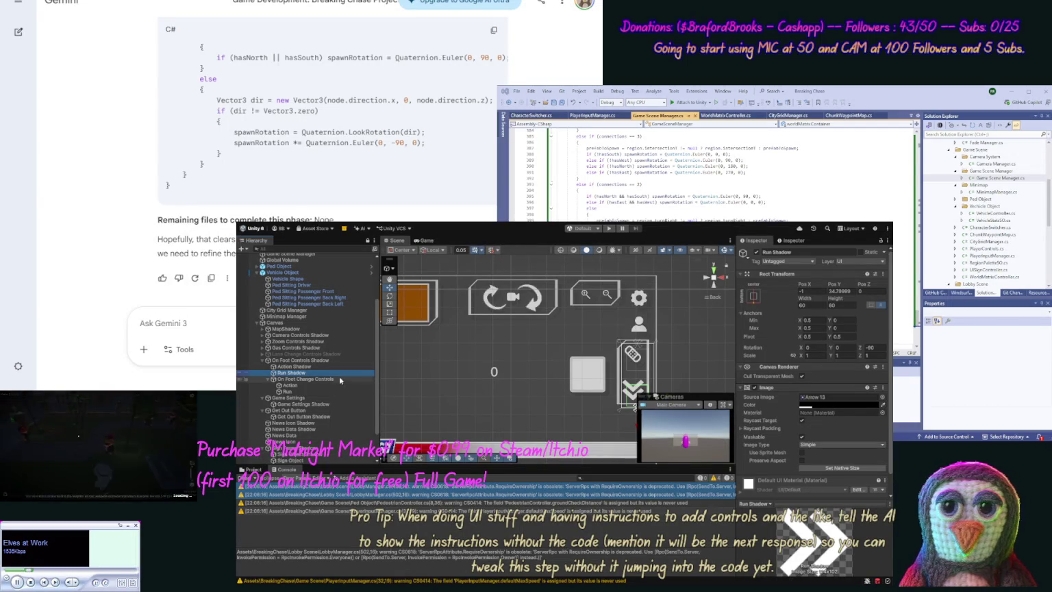
{"action": "left_click", "coordinate": [315, 391]}
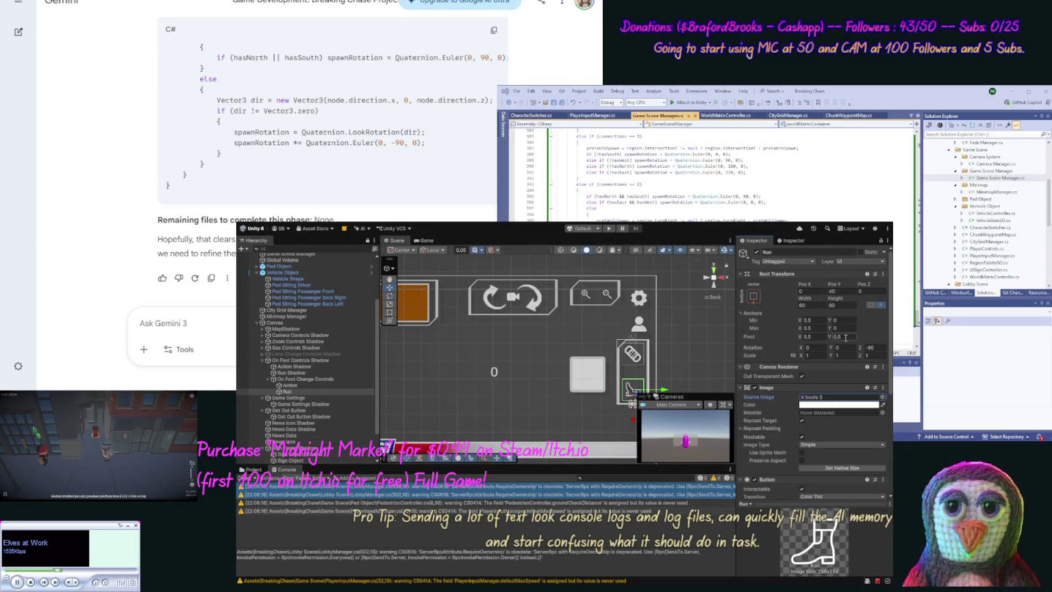
Set Rotation Z to 0 on Run and Run Shadow, giving Run Shadow the boots 3 image.
{"action": "left_click", "coordinate": [866, 355]}
{"action": "left_click", "coordinate": [877, 348]}
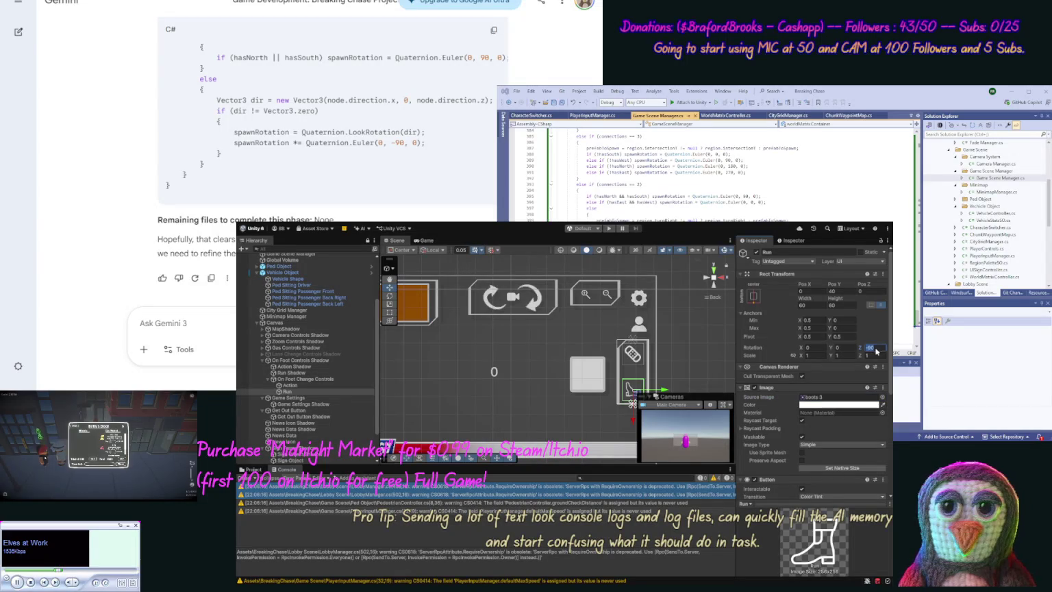
{"action": "type", "text": "0"}
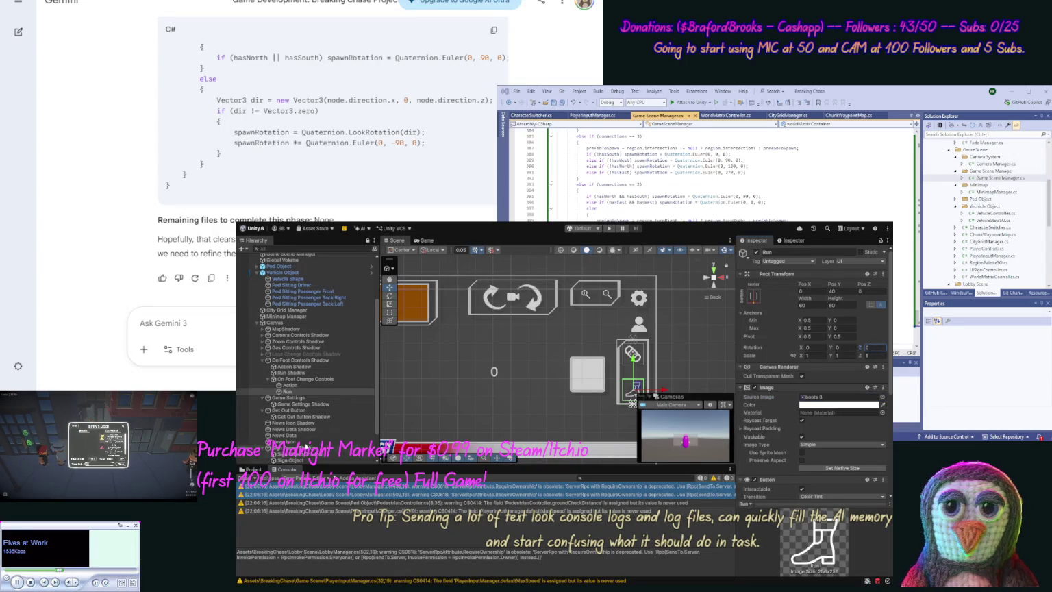
{"action": "left_click", "coordinate": [291, 372]}
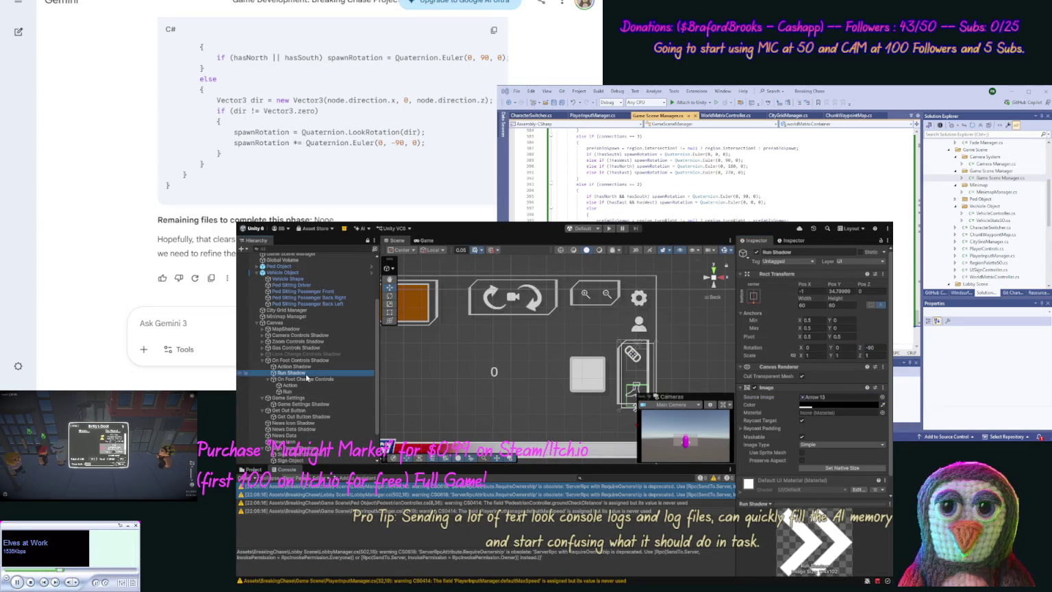
{"action": "left_click", "coordinate": [871, 347]}
{"action": "type", "text": "0"}
{"action": "key", "text": "Return"}
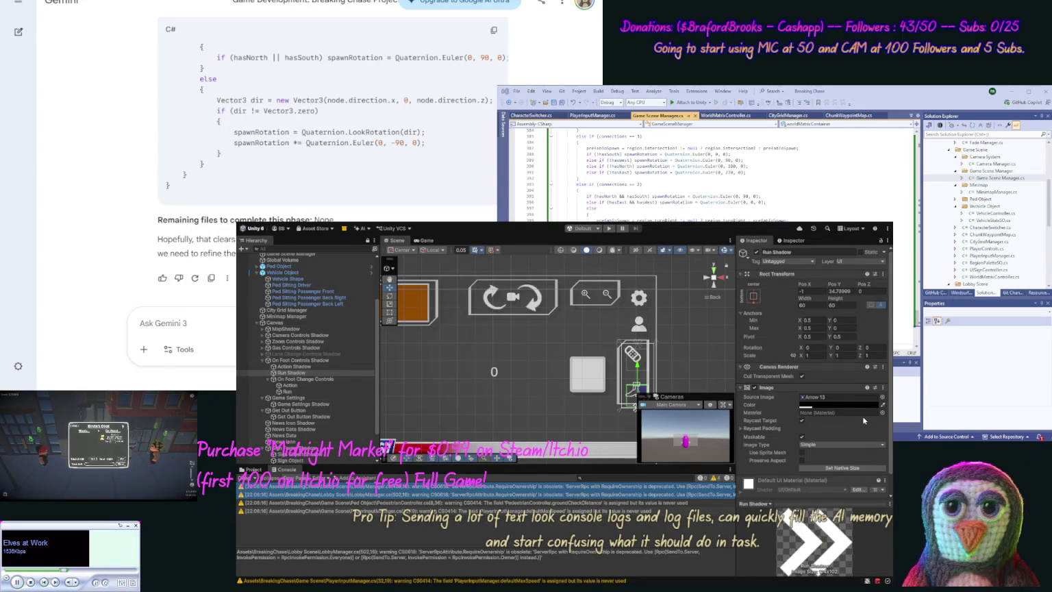
{"action": "key", "text": "ctrl+z"}
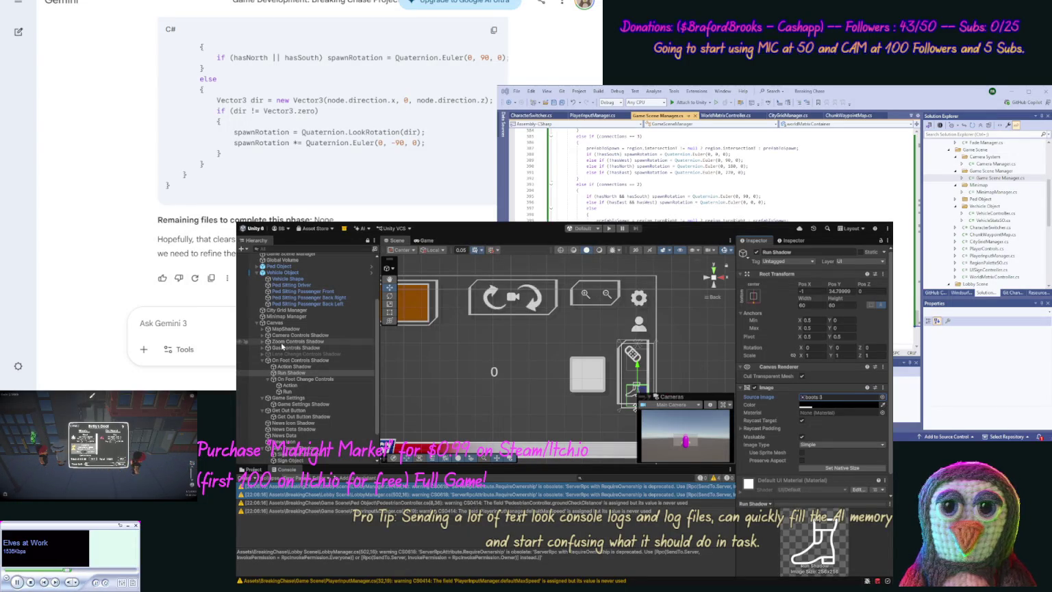
In PlayerInputManager, assign On Foot Controls Shadow as On Foot Controls Panel and set Driving Controls Panel.
{"action": "scroll", "coordinate": [379, 444], "scroll_direction": "down", "scroll_amount": 2}
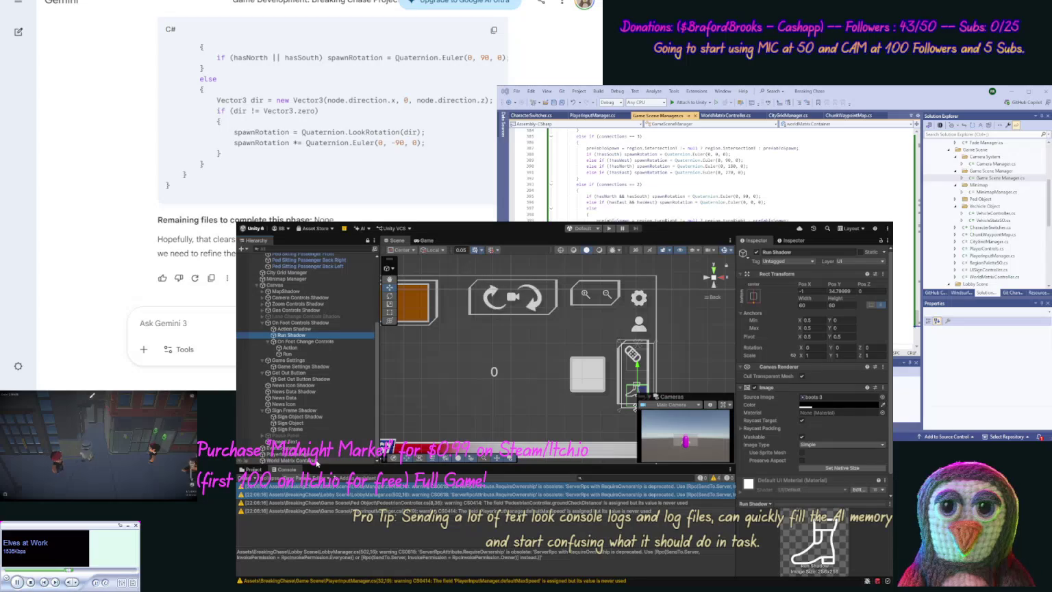
{"action": "left_click", "coordinate": [314, 457]}
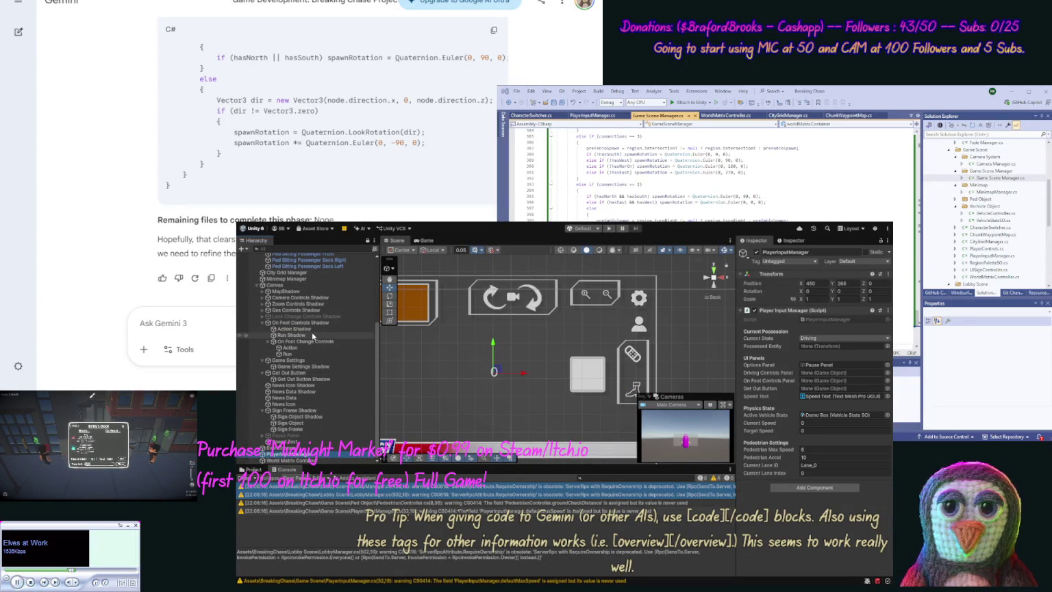
{"action": "left_click", "coordinate": [807, 383]}
{"action": "left_click_drag", "start_coordinate": [809, 386], "coordinate": [810, 381]}
{"action": "left_click_drag", "start_coordinate": [323, 314], "coordinate": [812, 379]}
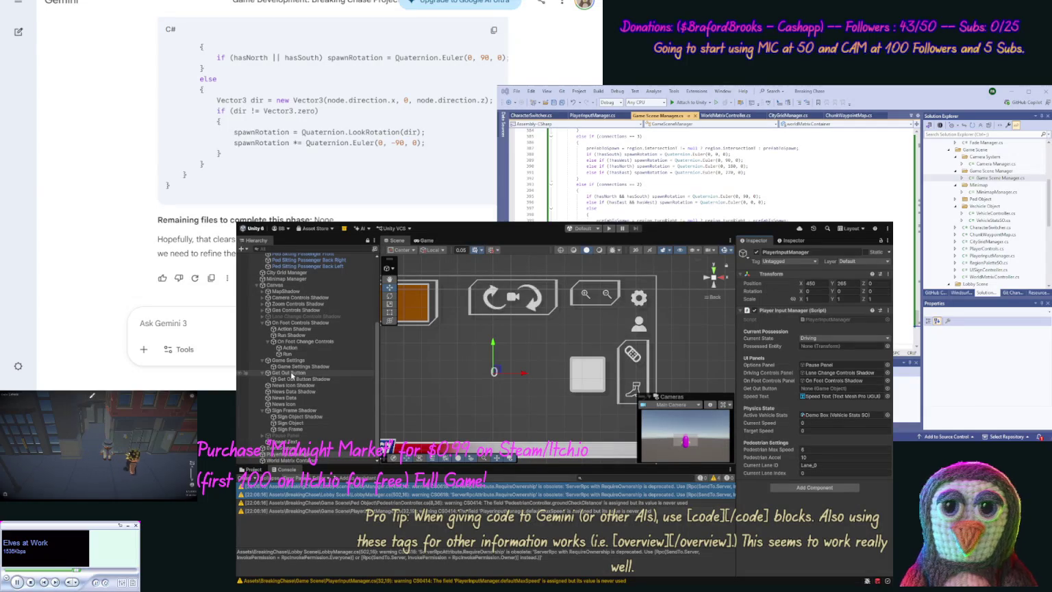
Move Get Out Button out from under Get Out Button Shadow and expand Game Settings Shadow.
{"action": "mouse_move", "coordinate": [291, 376]}
{"action": "left_mouse_down"}
{"action": "mouse_move", "coordinate": [774, 372]}
{"action": "mouse_move", "coordinate": [766, 389]}
{"action": "left_mouse_up"}
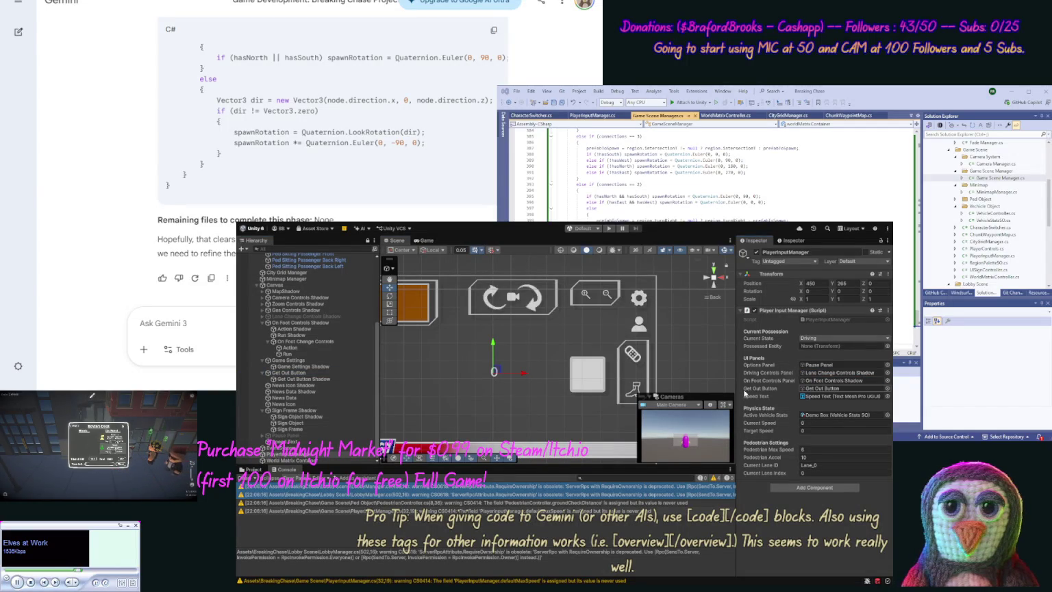
{"action": "left_click", "coordinate": [314, 379]}
{"action": "mouse_move", "coordinate": [268, 372]}
{"action": "left_mouse_down"}
{"action": "mouse_move", "coordinate": [283, 382]}
{"action": "mouse_move", "coordinate": [284, 368]}
{"action": "mouse_move", "coordinate": [278, 373]}
{"action": "mouse_move", "coordinate": [288, 376]}
{"action": "mouse_move", "coordinate": [296, 361]}
{"action": "left_mouse_up"}
{"action": "left_click", "coordinate": [281, 373]}
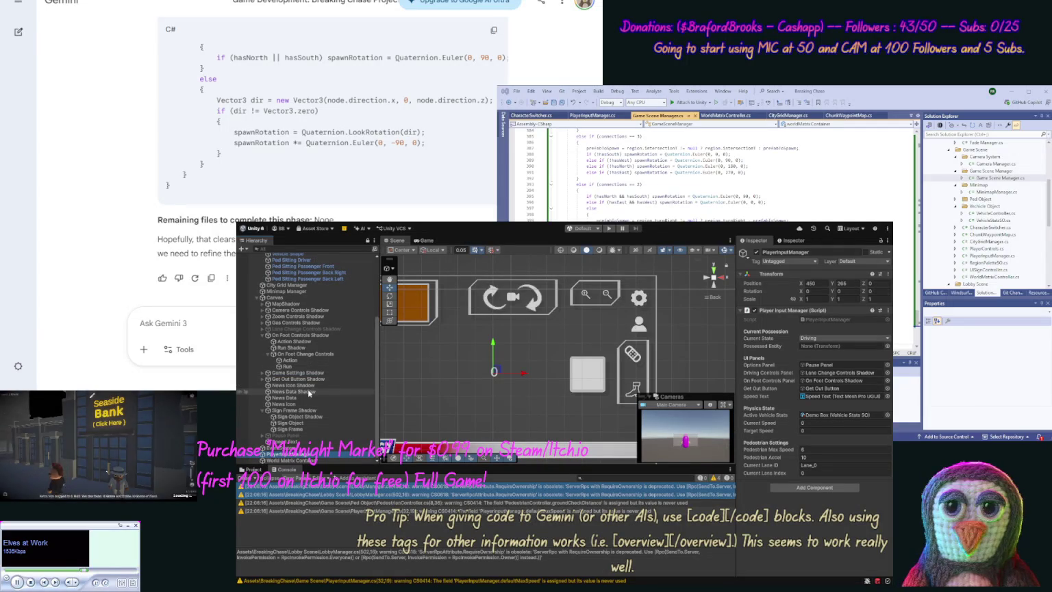
{"action": "left_click", "coordinate": [261, 372]}
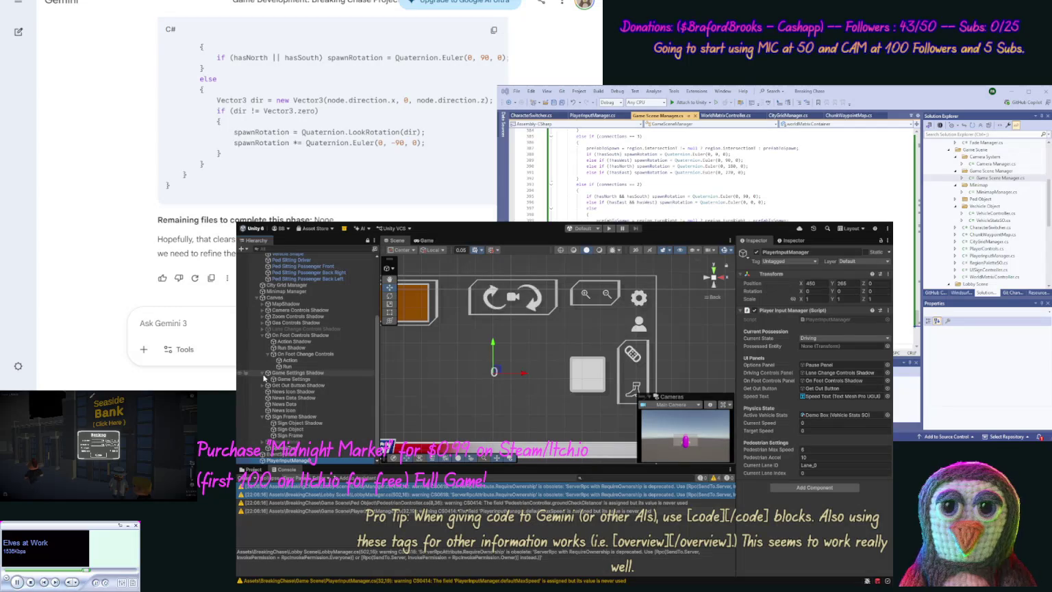
{"action": "left_click", "coordinate": [263, 373]}
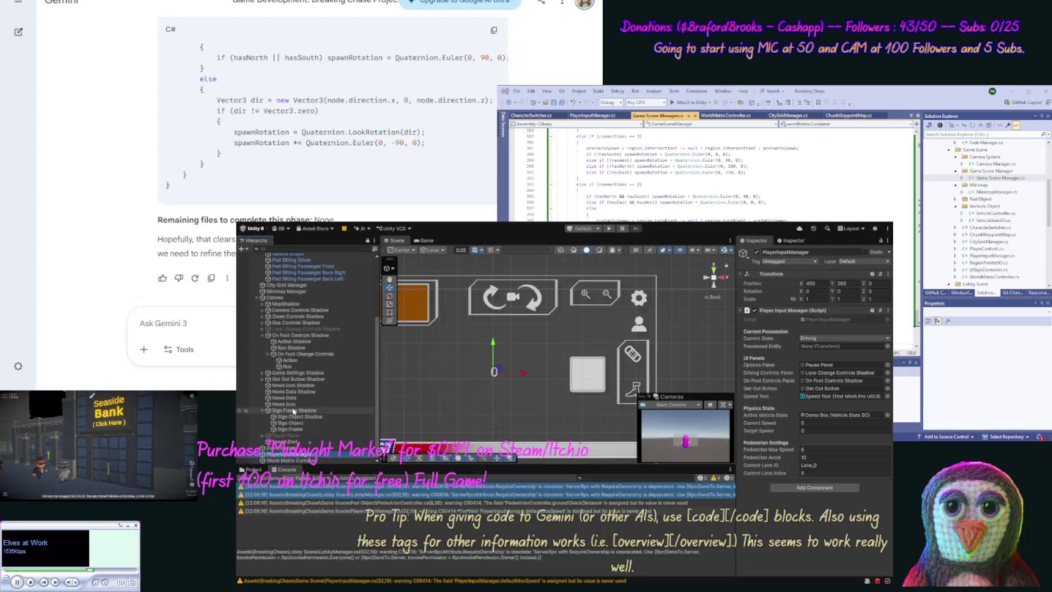
{"action": "left_click", "coordinate": [293, 411]}
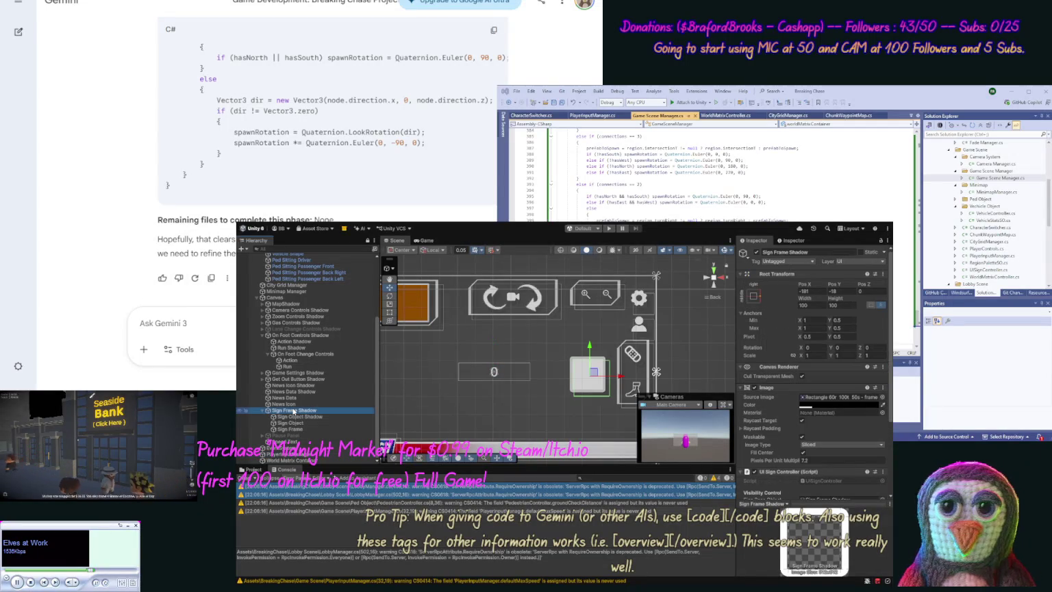
{"action": "left_click", "coordinate": [293, 360]}
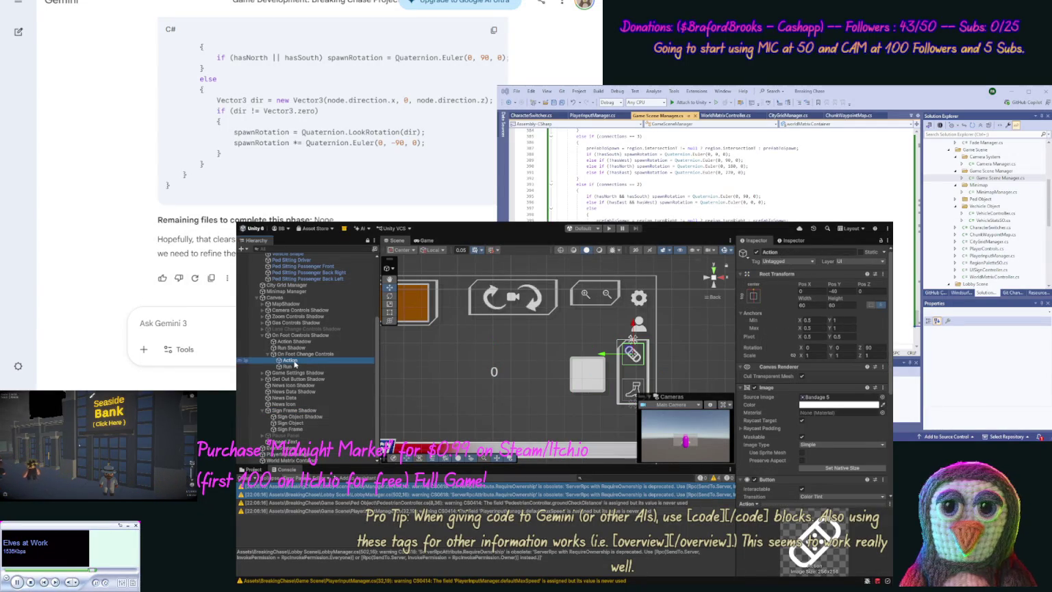
{"action": "left_click", "coordinate": [294, 367]}
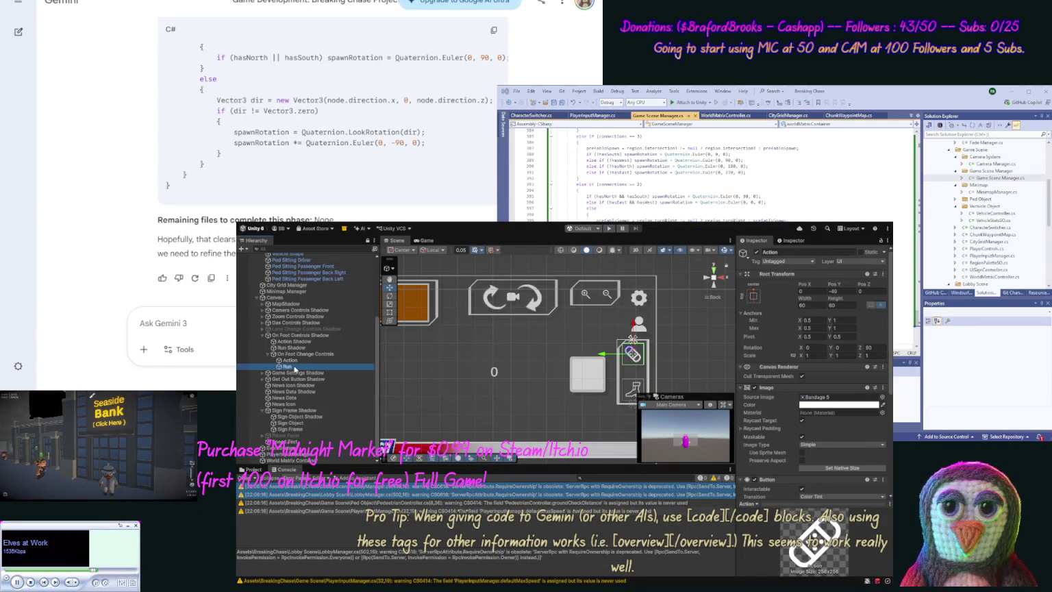
{"action": "left_click", "coordinate": [157, 288]}
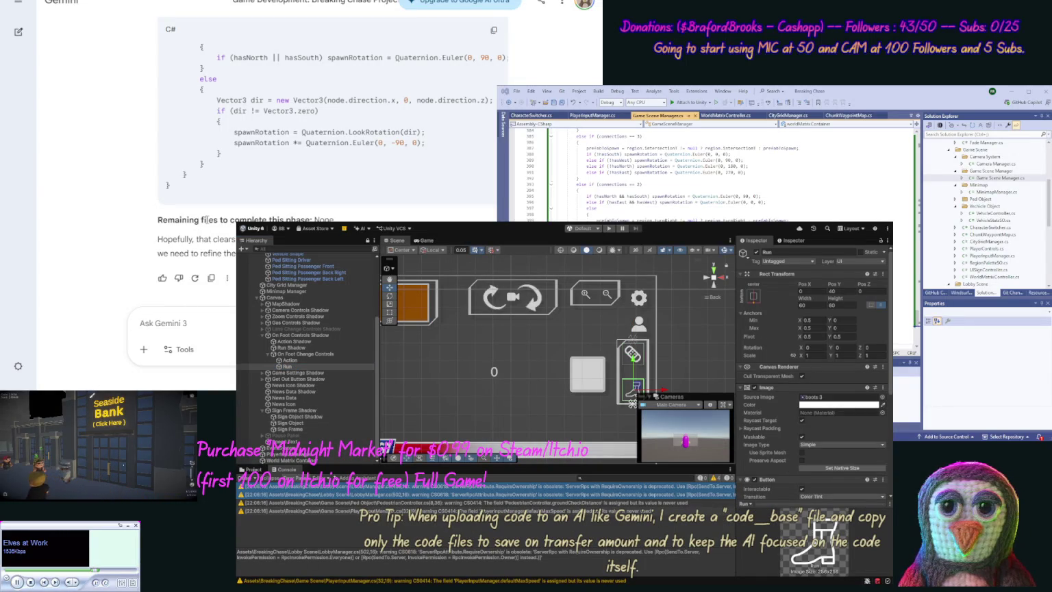
{"action": "left_click", "coordinate": [213, 329]}
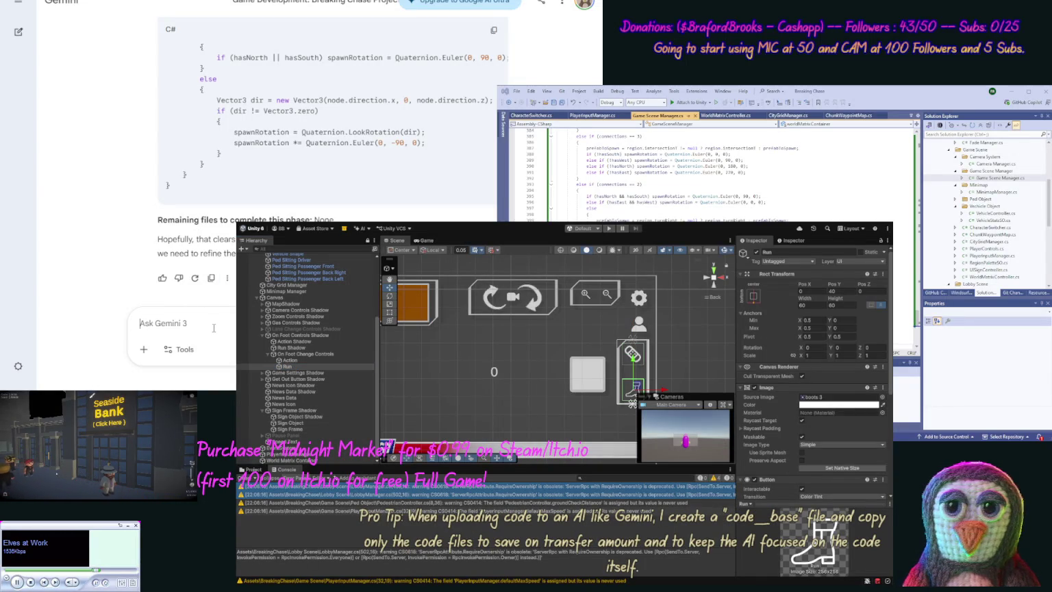
Ask Gemini for On Foot controls: an Action button for entering cars and a stamina-draining Run button.
{"action": "type", "text": "OK "}
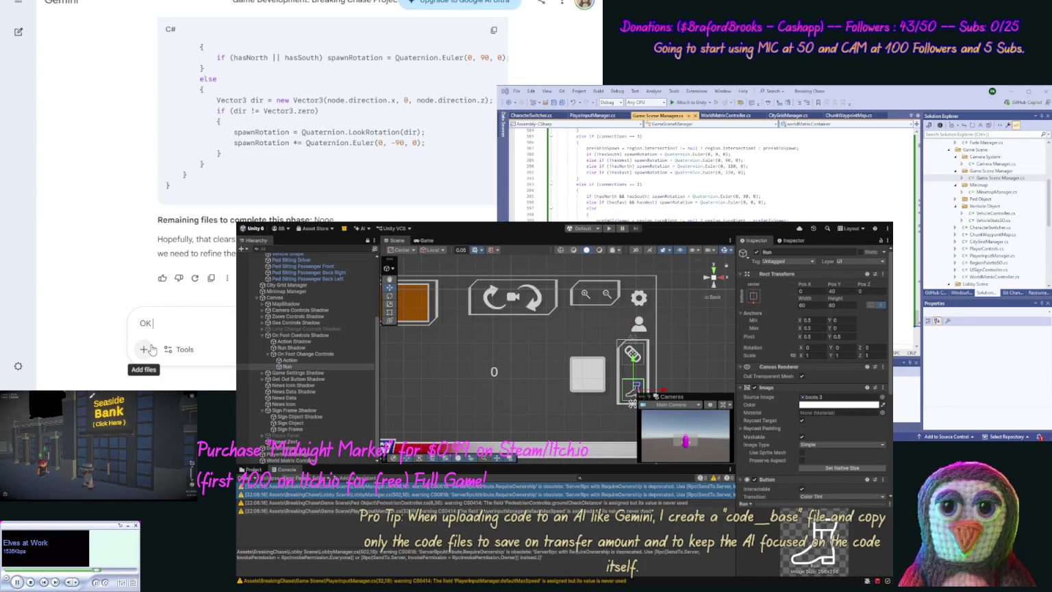
{"action": "type", "text": "We want to h"}
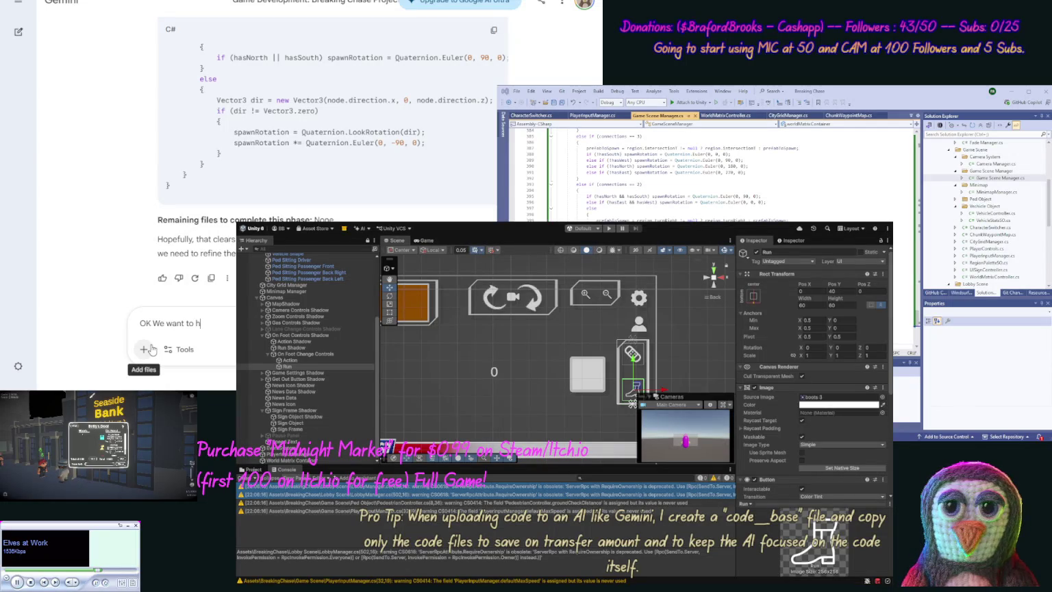
{"action": "type", "text": "ave to co"}
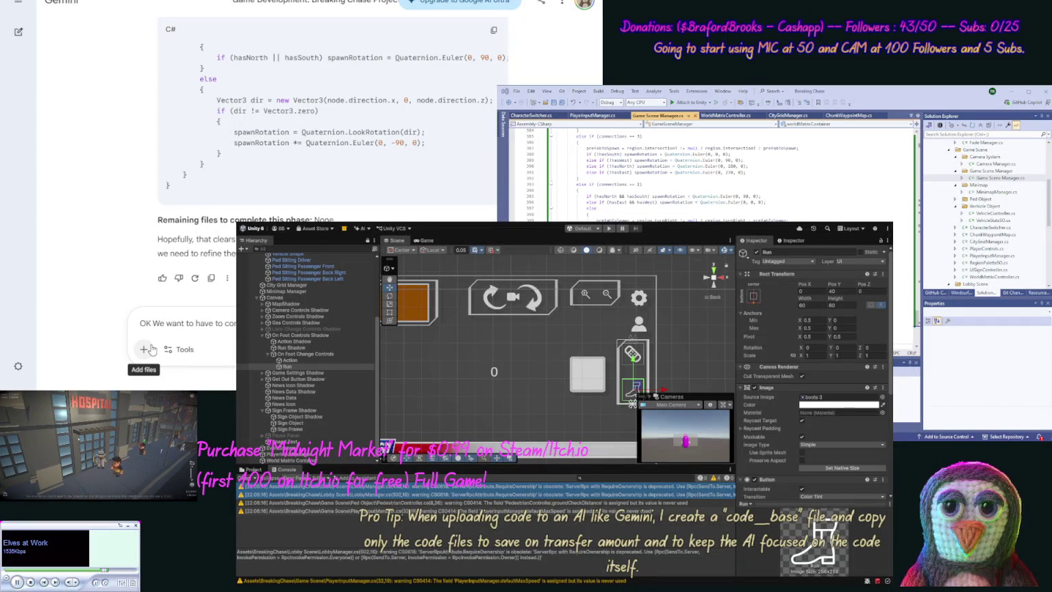
{"action": "type", "text": "getting int"}
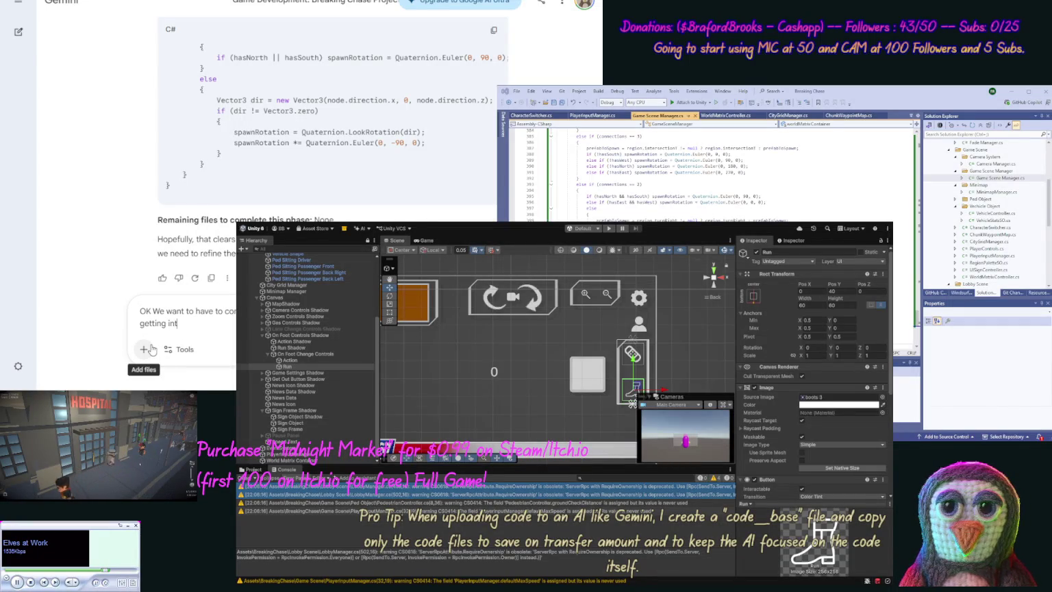
{"action": "type", "text": "o cars"}
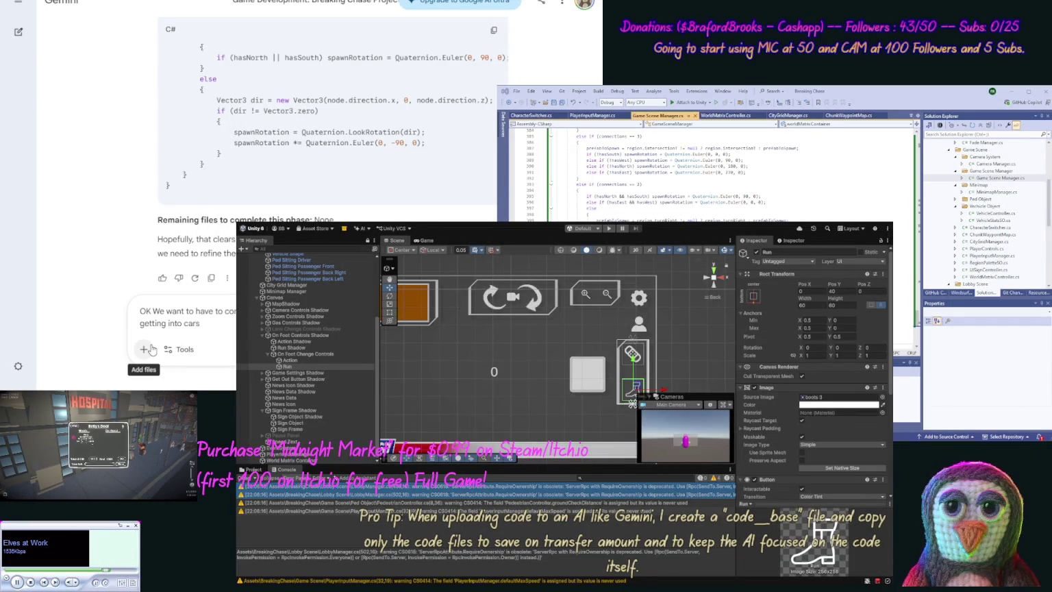
{"action": "type", "text": " (or"}
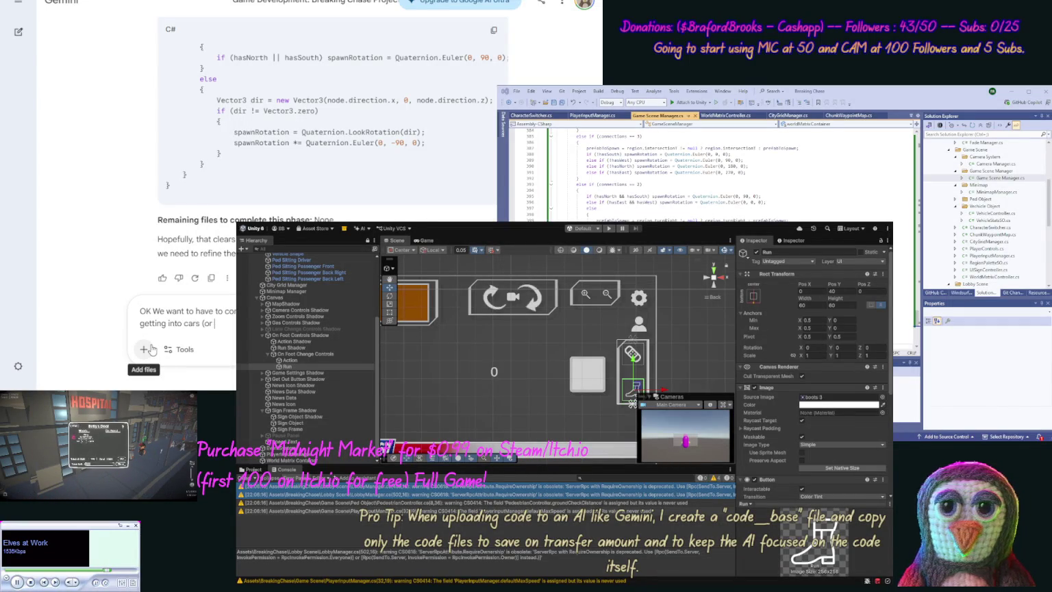
{"action": "type", "text": " try if"}
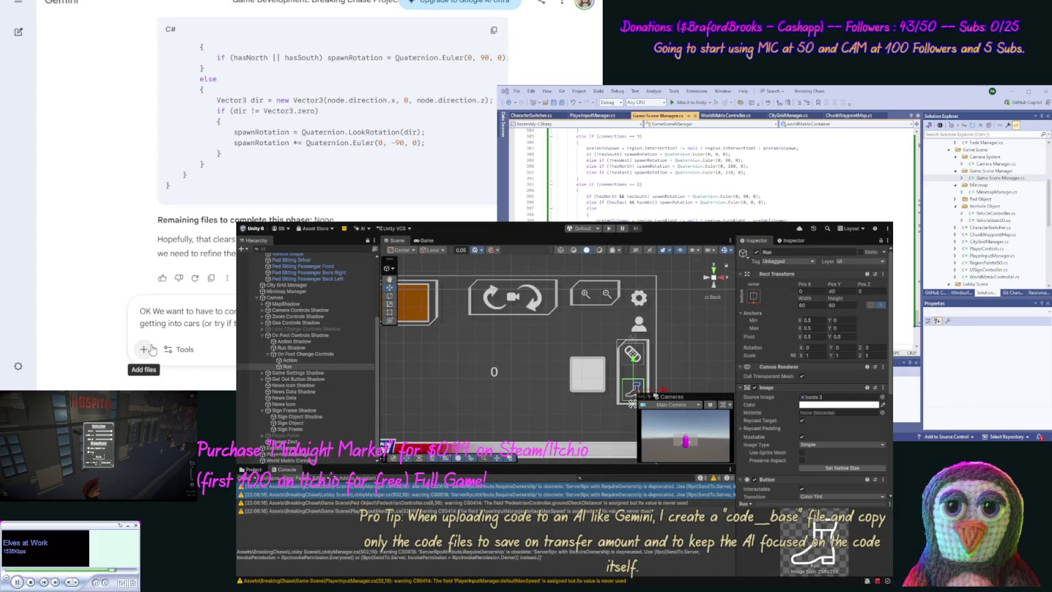
{"action": "key", "text": "BackSpace"}
{"action": "type", "text": "k"}
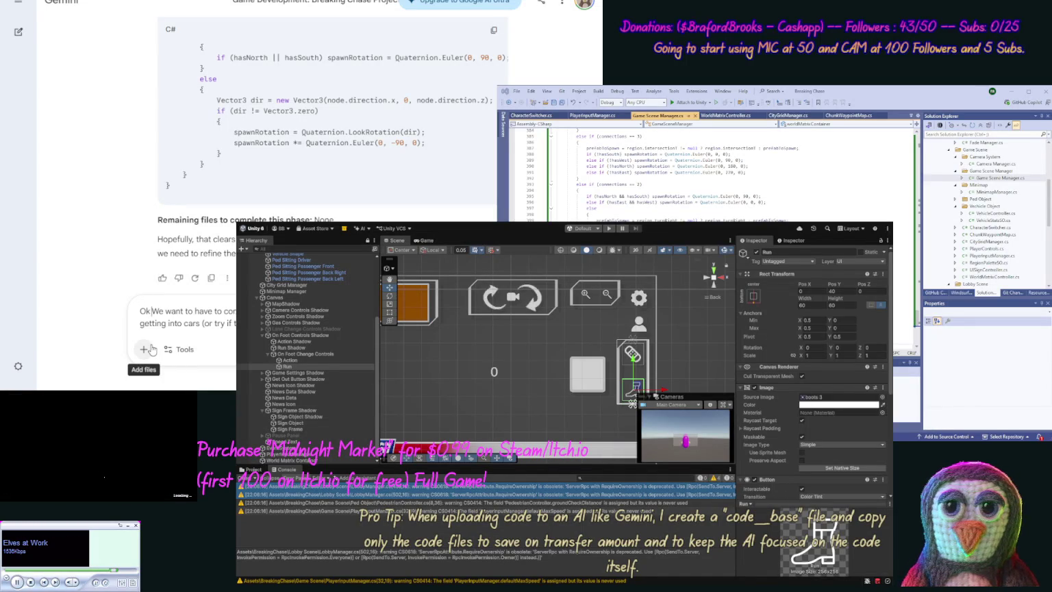
{"action": "type", "text": " w"}
{"action": "key", "text": "Delete"}
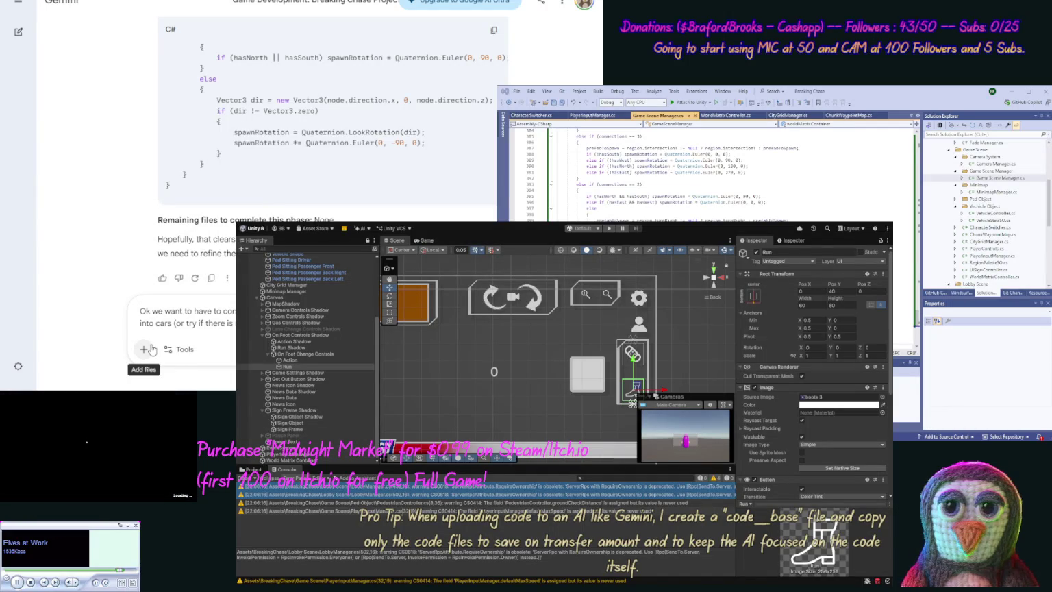
{"action": "type", "text": "some way to redu"}
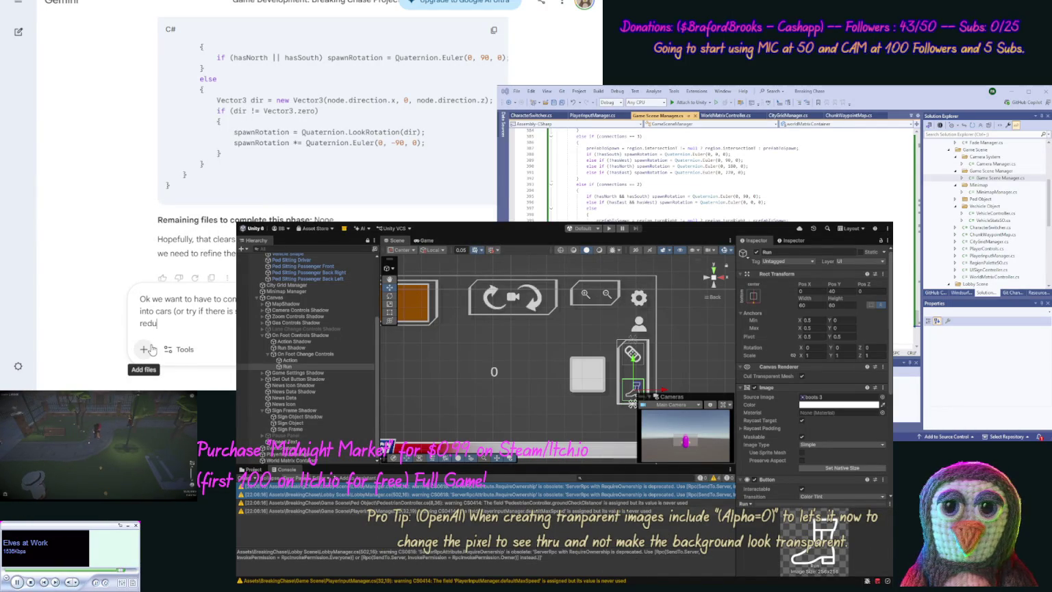
{"action": "type", "text": "es a stamina bar (we"}
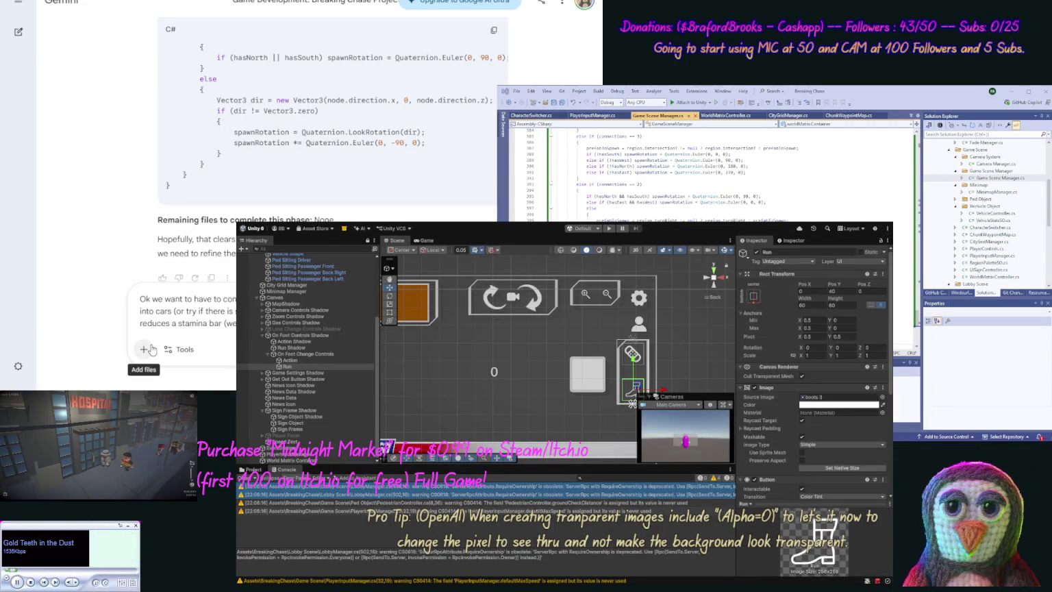
{"action": "type", "text": "(by the way"}
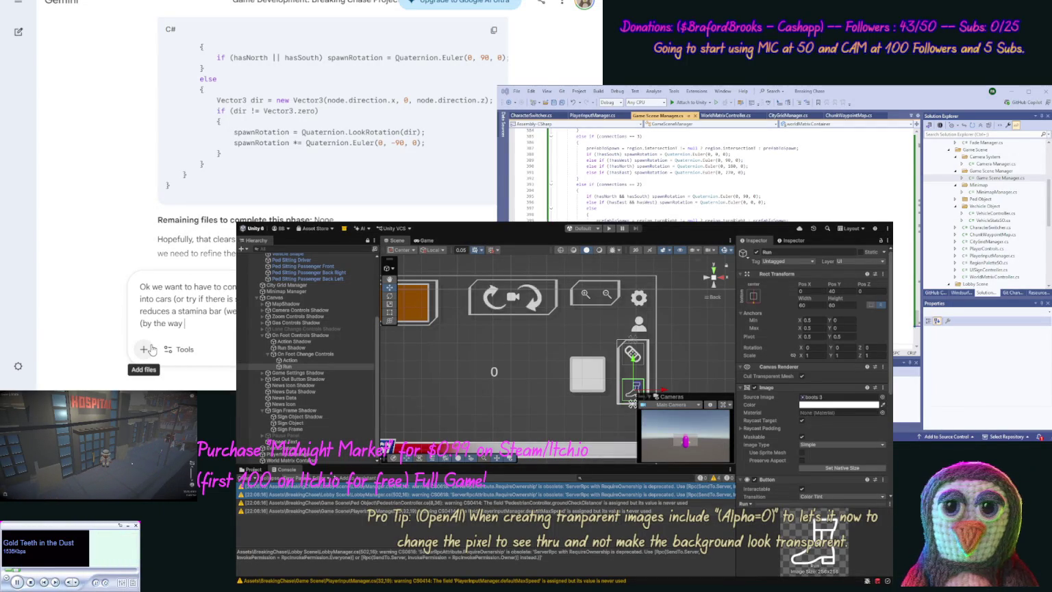
{"action": "type", "text": " we want to ad"}
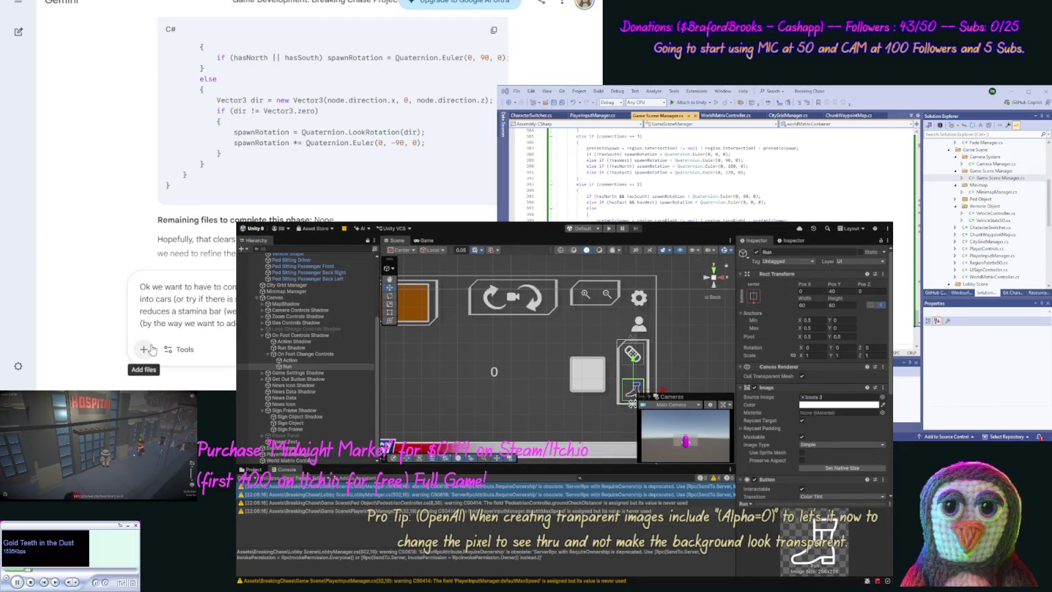
{"action": "type", "text": "out for."}
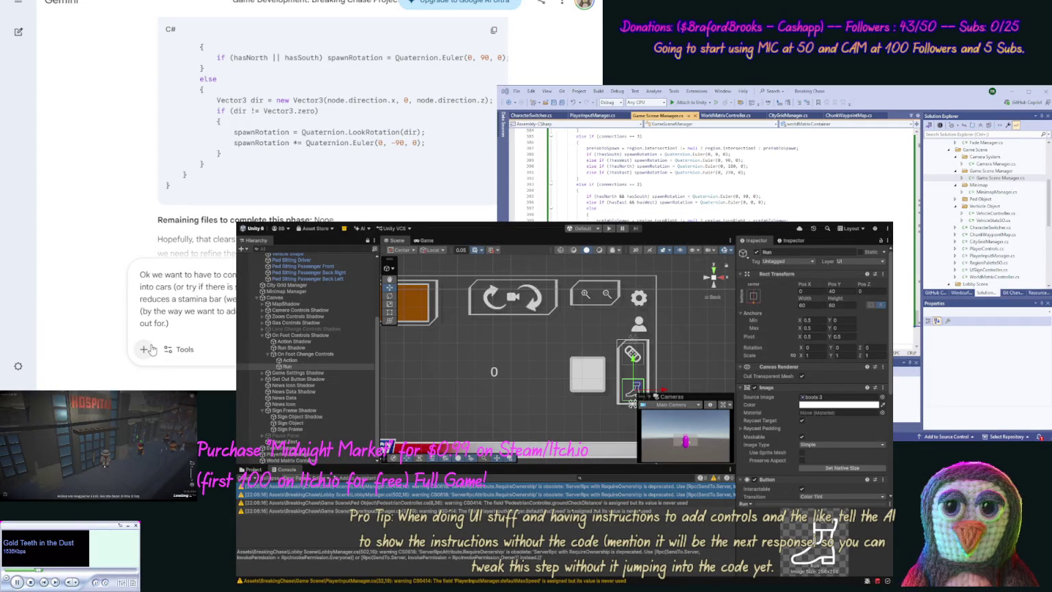
{"action": "key", "text": "Return"}
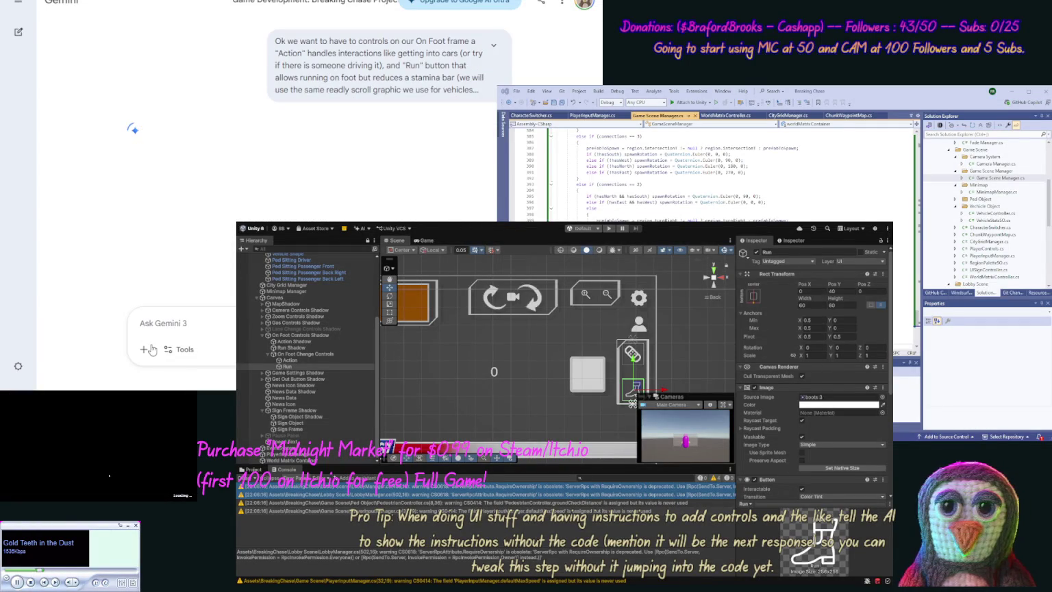
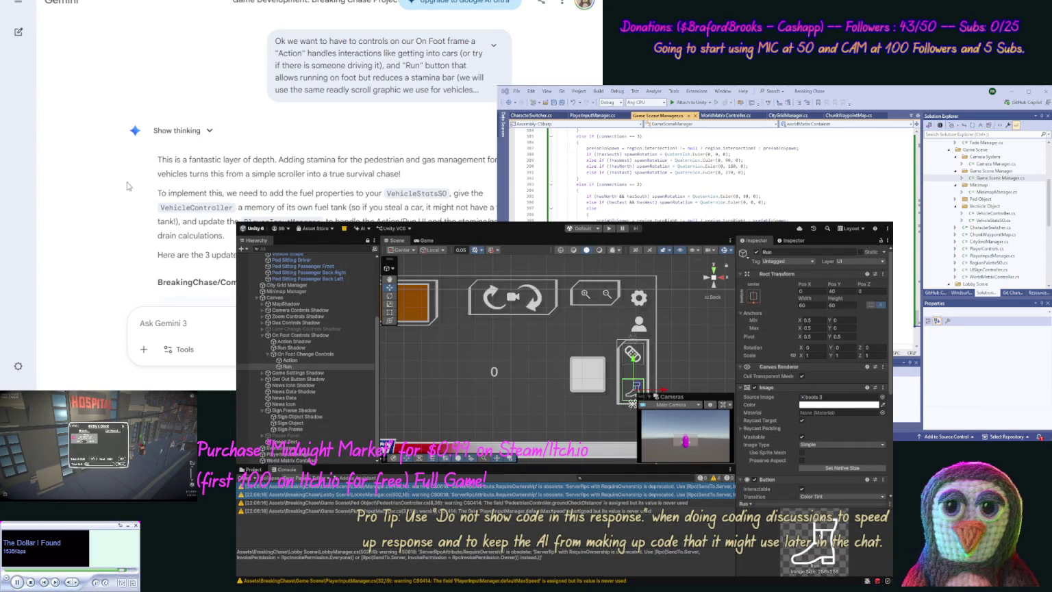
Replace VehicleStatsSO.cs with Gemini's updated fuel and stamina code.
{"action": "scroll", "coordinate": [126, 185], "scroll_direction": "down", "scroll_amount": 2}
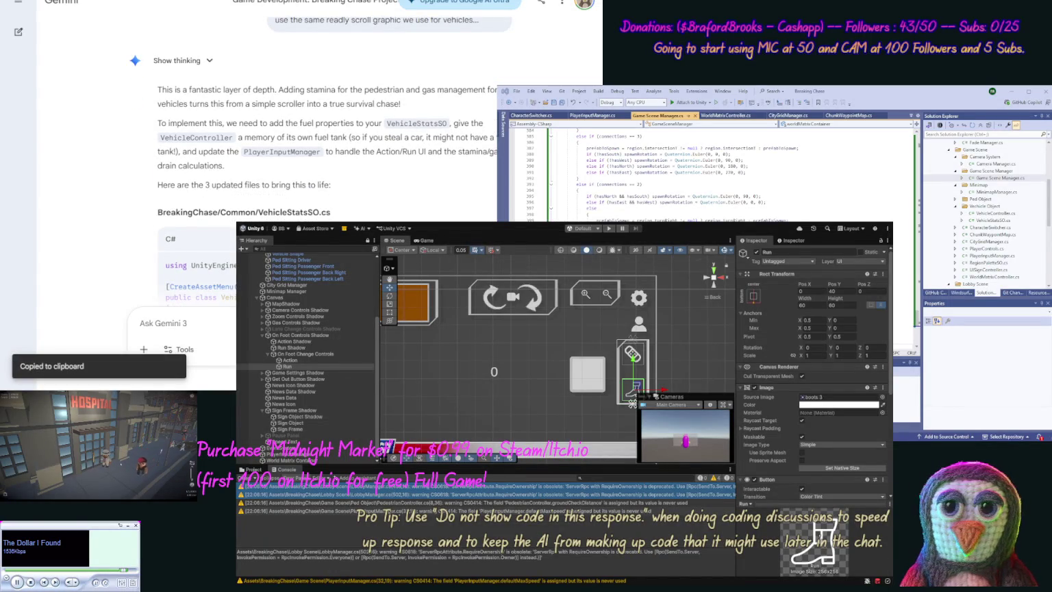
{"action": "left_click", "coordinate": [993, 220]}
{"action": "key", "text": "ctrl+a"}
{"action": "key", "text": "ctrl+v"}
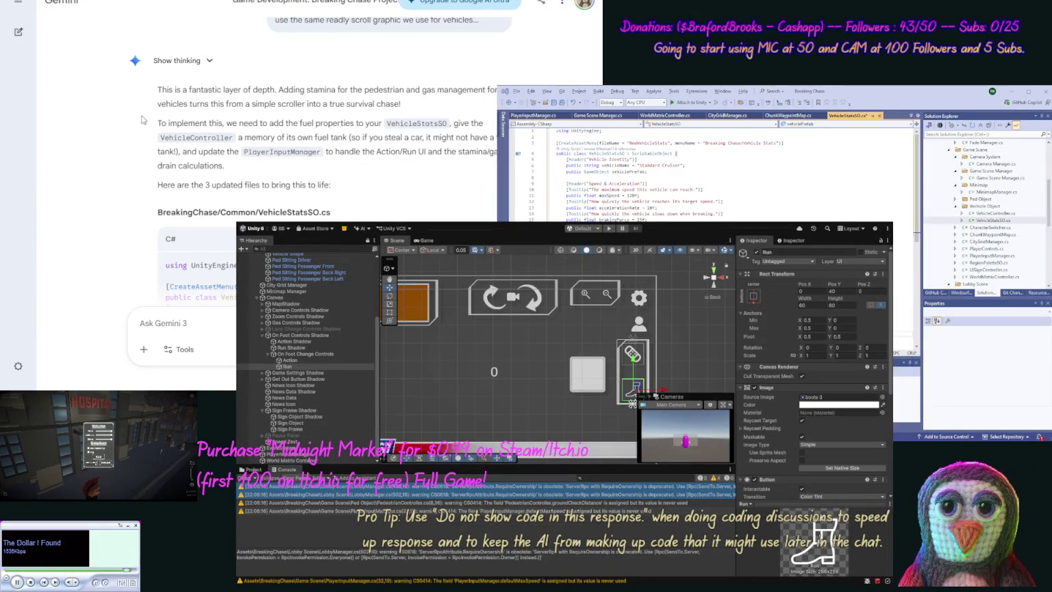
Copy Gemini's VehicleController.cs code and paste it over the existing file.
{"action": "scroll", "coordinate": [486, 130], "scroll_direction": "down", "scroll_amount": 15}
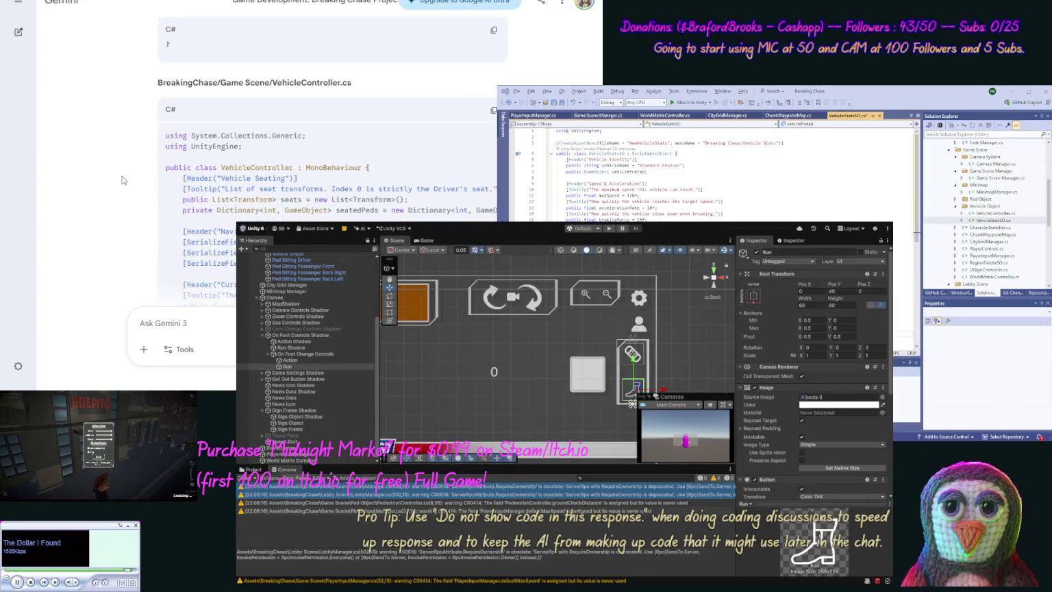
{"action": "left_click", "coordinate": [493, 111]}
{"action": "double_click", "coordinate": [995, 213]}
{"action": "key", "text": "ctrl+a"}
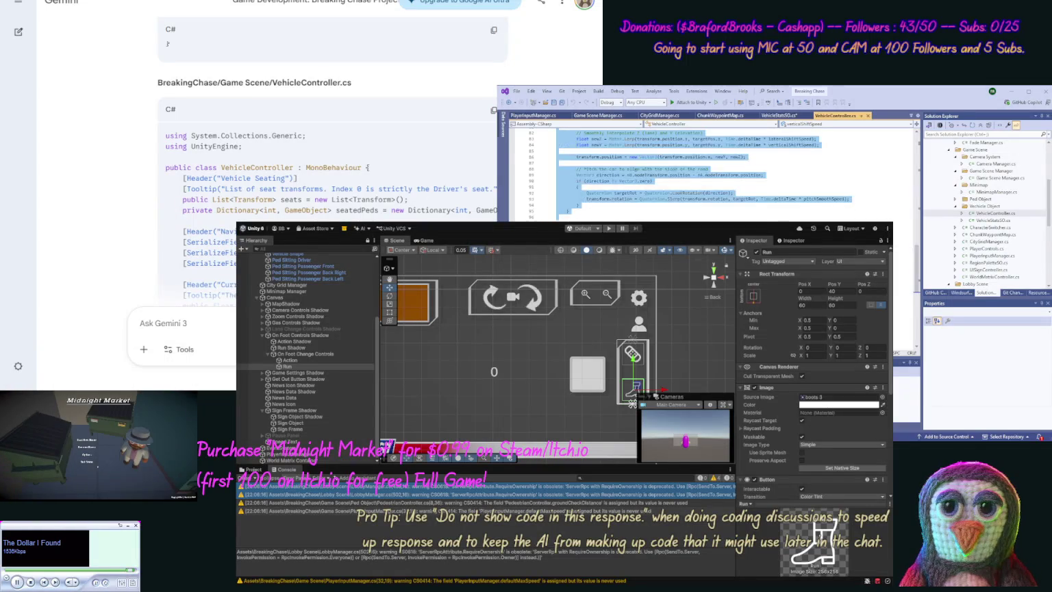
{"action": "key", "text": "ctrl+v"}
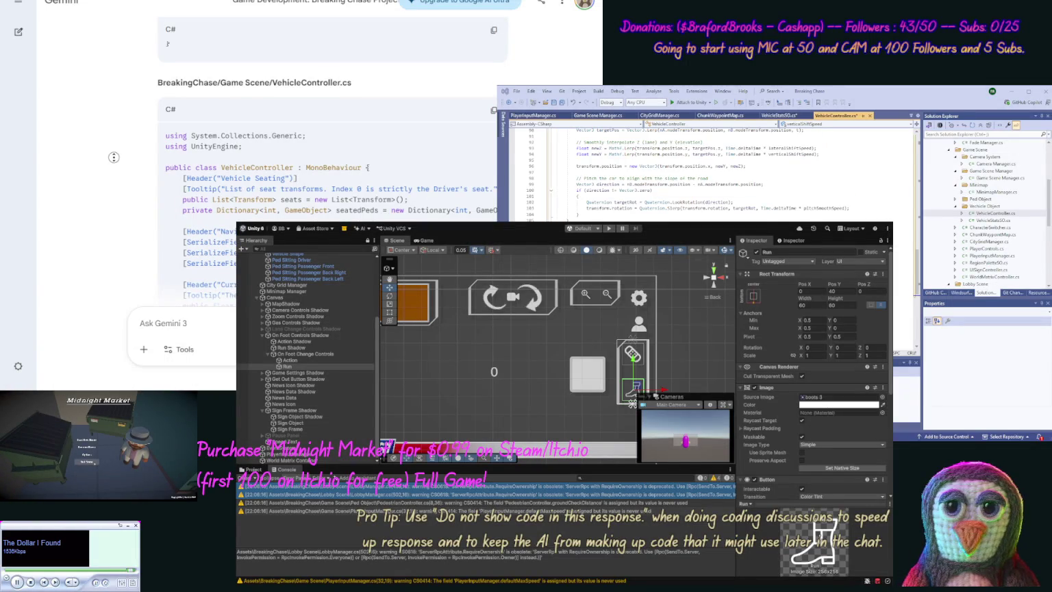
Paste Gemini's new PlayerInputManager.cs code over the old script, then read on in the reply.
{"action": "scroll", "coordinate": [109, 215], "scroll_direction": "down", "scroll_amount": 10}
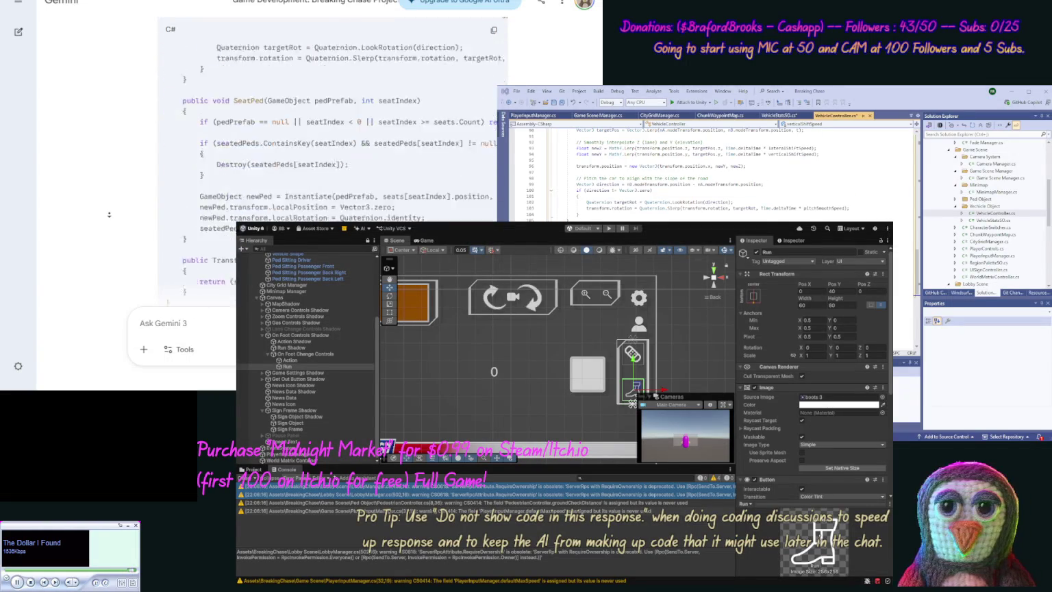
{"action": "scroll", "coordinate": [109, 216], "scroll_direction": "down", "scroll_amount": 5}
{"action": "left_click", "coordinate": [494, 75]}
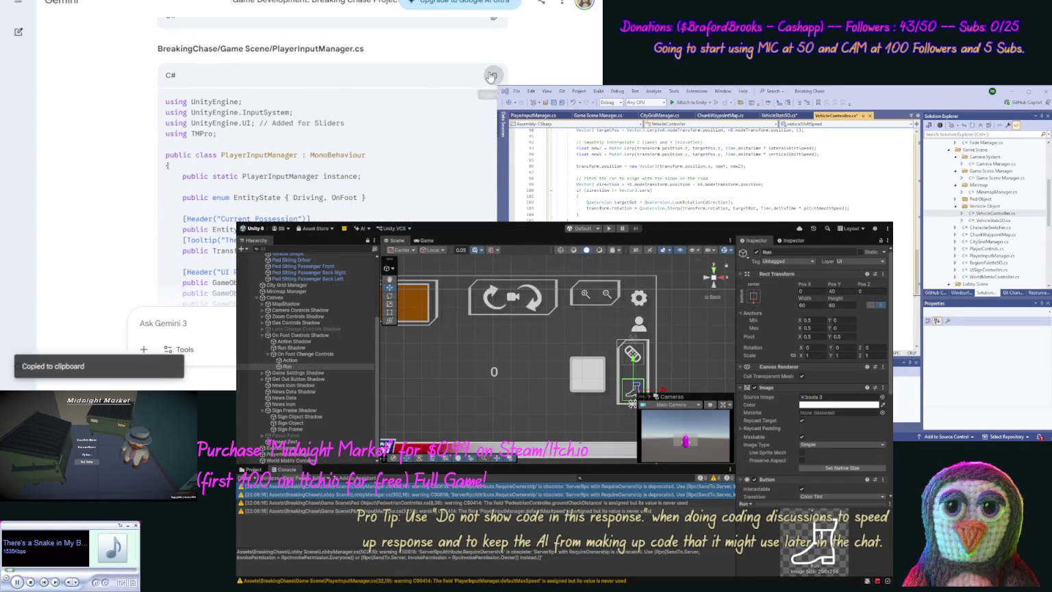
{"action": "double_click", "coordinate": [997, 256]}
{"action": "key", "text": "ctrl+a"}
{"action": "key", "text": "ctrl+v"}
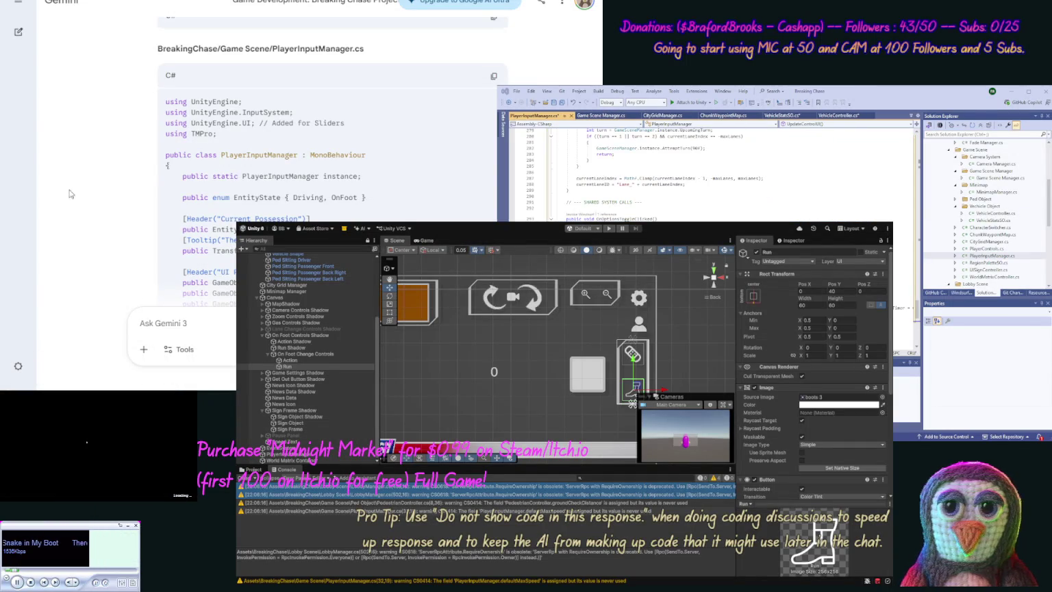
{"action": "scroll", "coordinate": [116, 149], "scroll_direction": "down", "scroll_amount": 20}
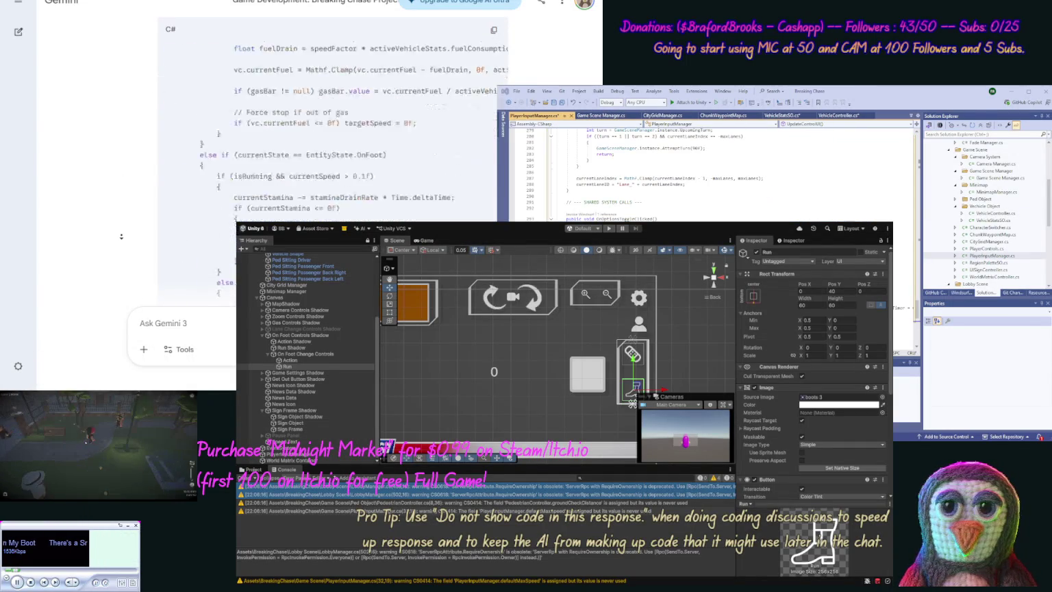
{"action": "scroll", "coordinate": [121, 236], "scroll_direction": "down", "scroll_amount": 10}
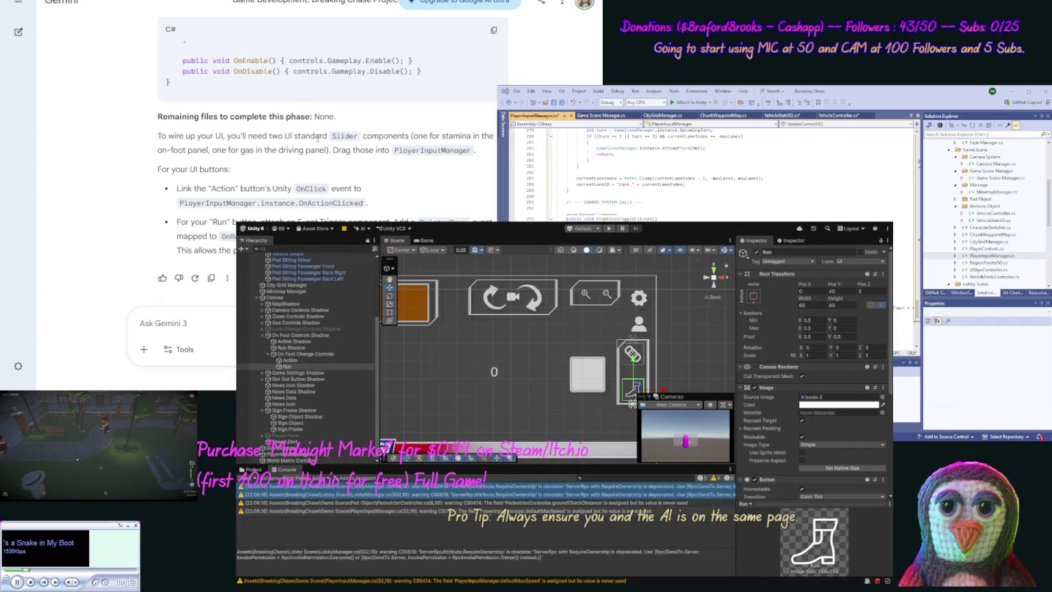
Save PlayerInputManager.cs and select the Canvas in the Unity Hierarchy.
{"action": "left_click", "coordinate": [564, 102]}
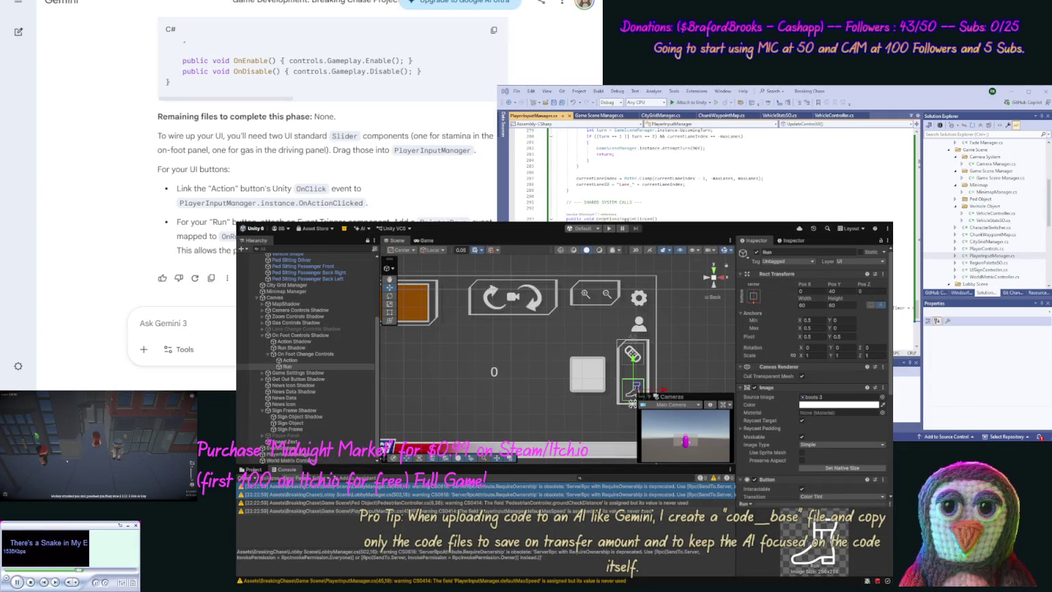
{"action": "left_click", "coordinate": [274, 298]}
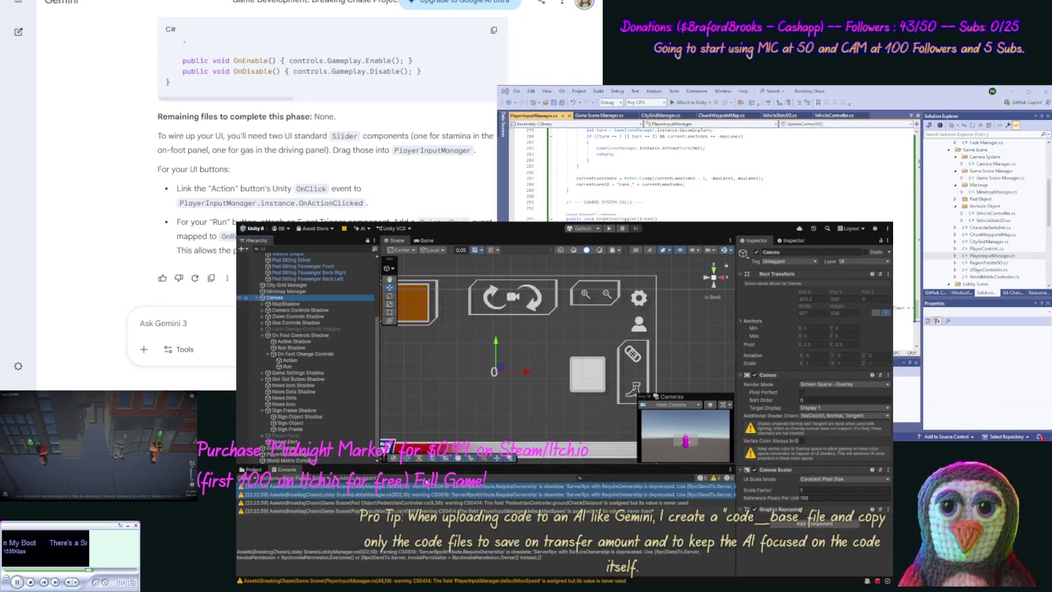
Resize the Canvas panel to 250 by 100 and rename it Player Panel.
{"action": "left_click", "coordinate": [439, 395]}
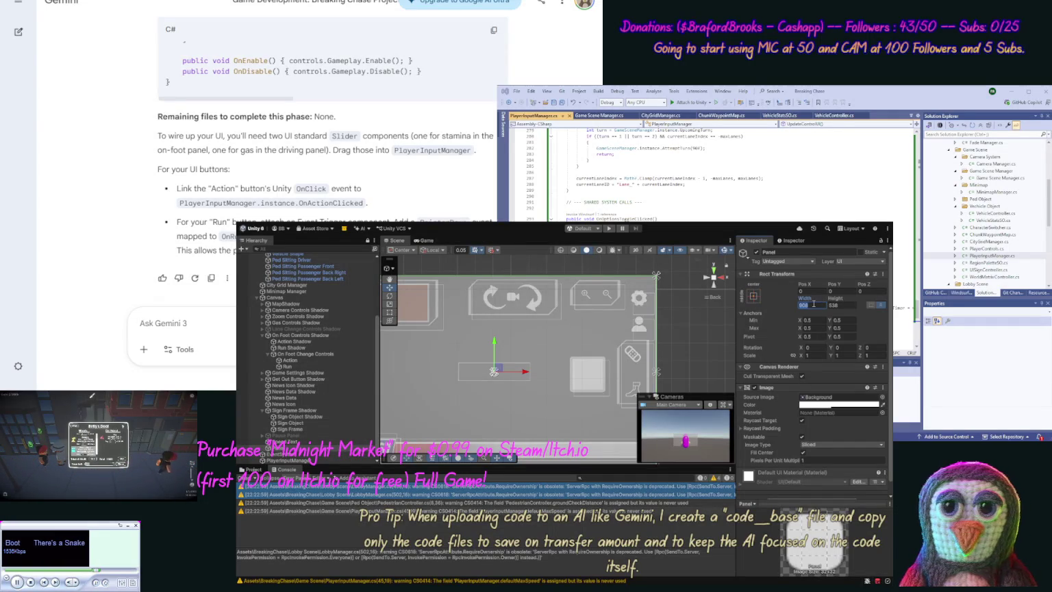
{"action": "type", "text": "250"}
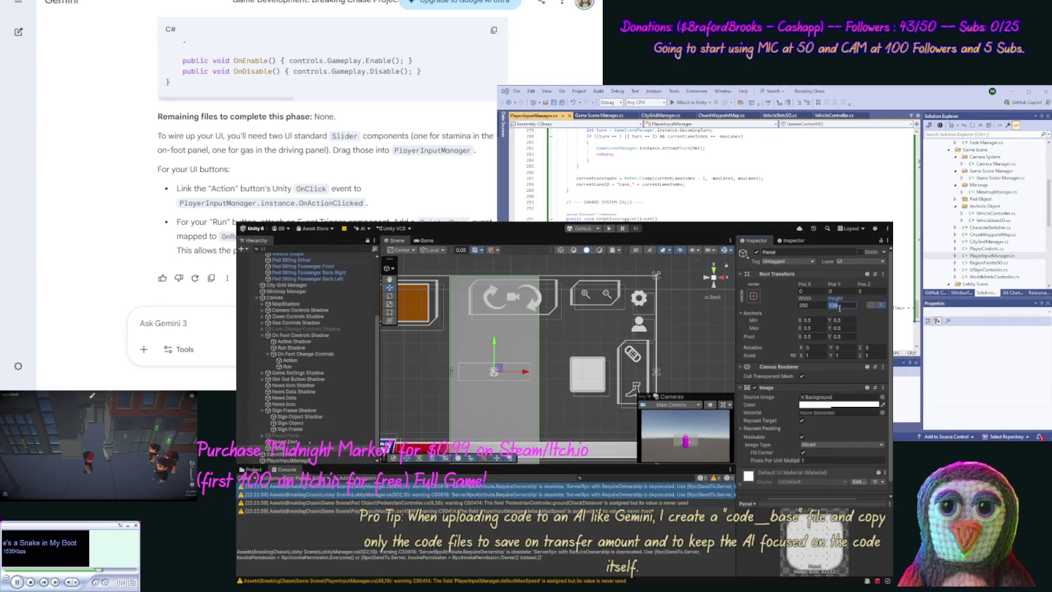
{"action": "type", "text": "100"}
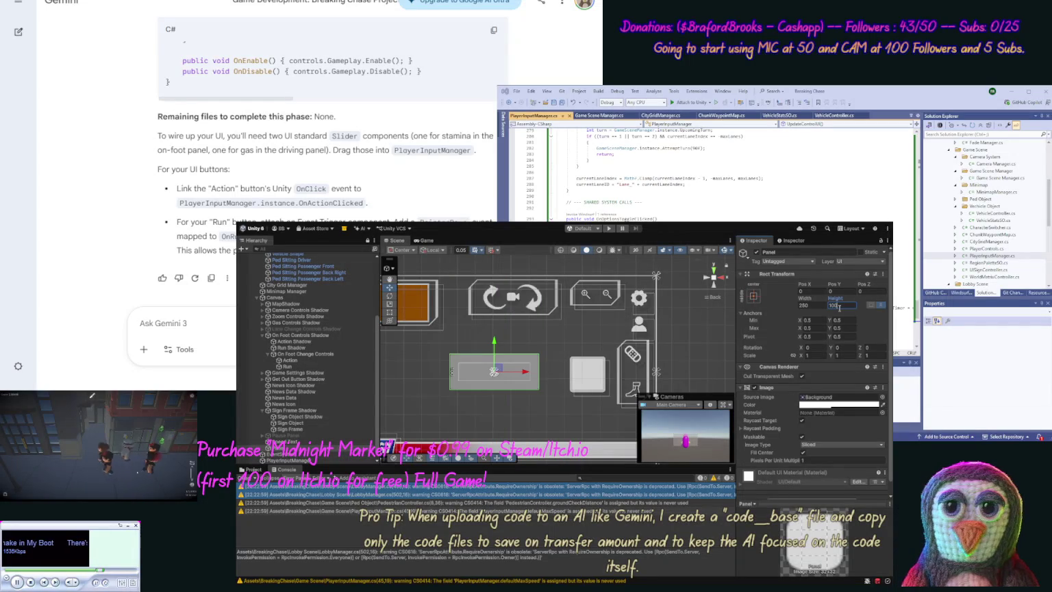
{"action": "key", "text": "Return"}
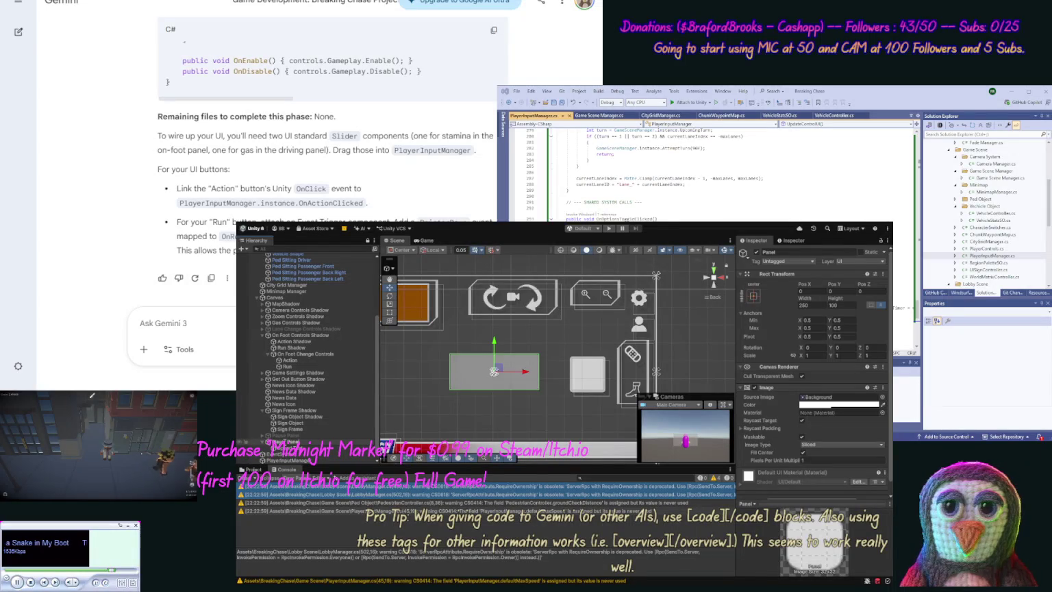
{"action": "key", "text": "Return"}
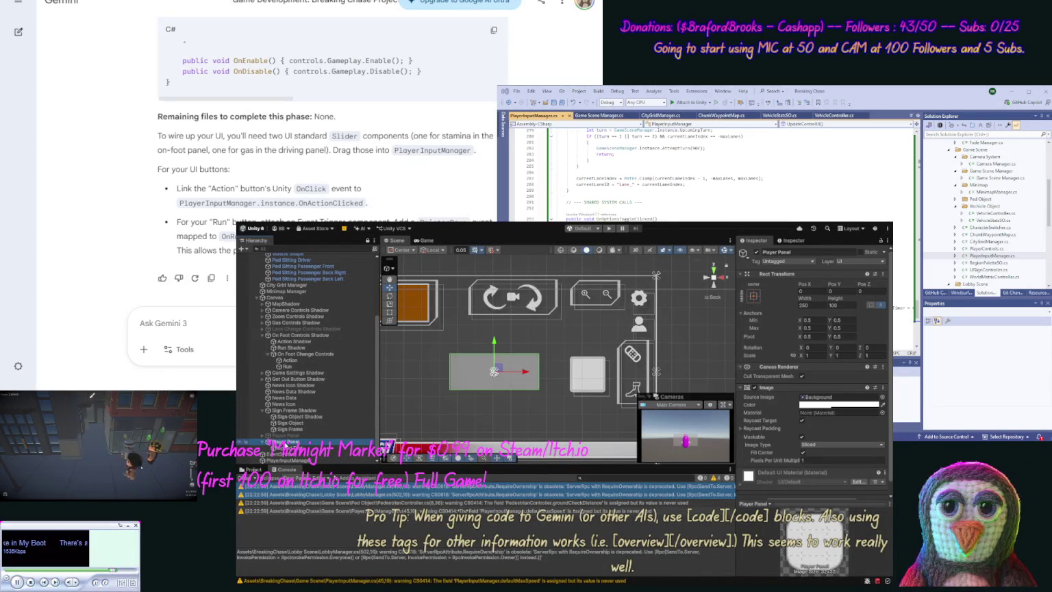
Remove the Player Panel's background source image.
{"action": "left_click", "coordinate": [494, 371]}
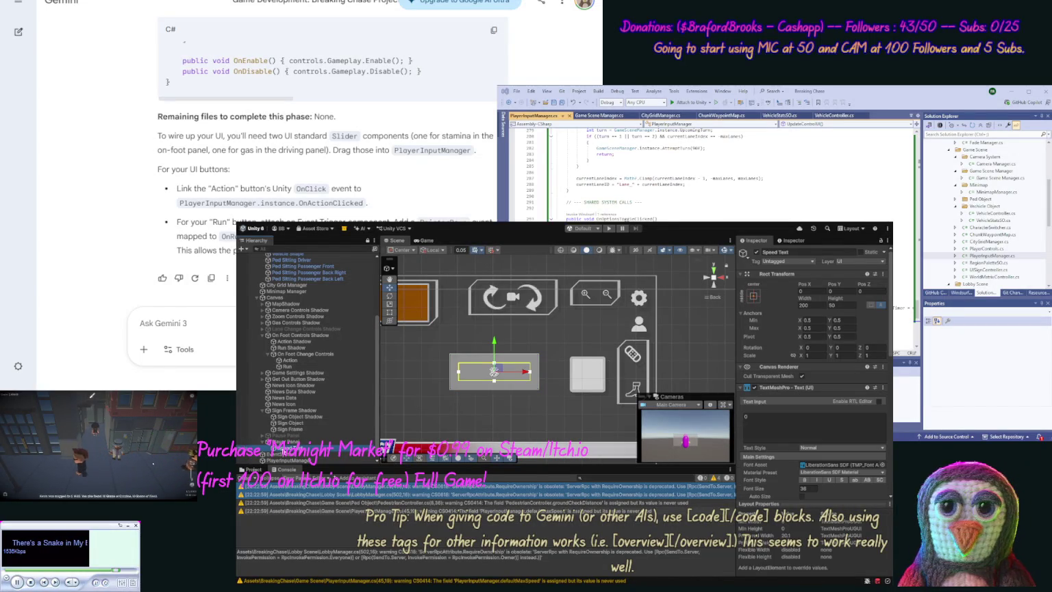
{"action": "left_click", "coordinate": [494, 371]}
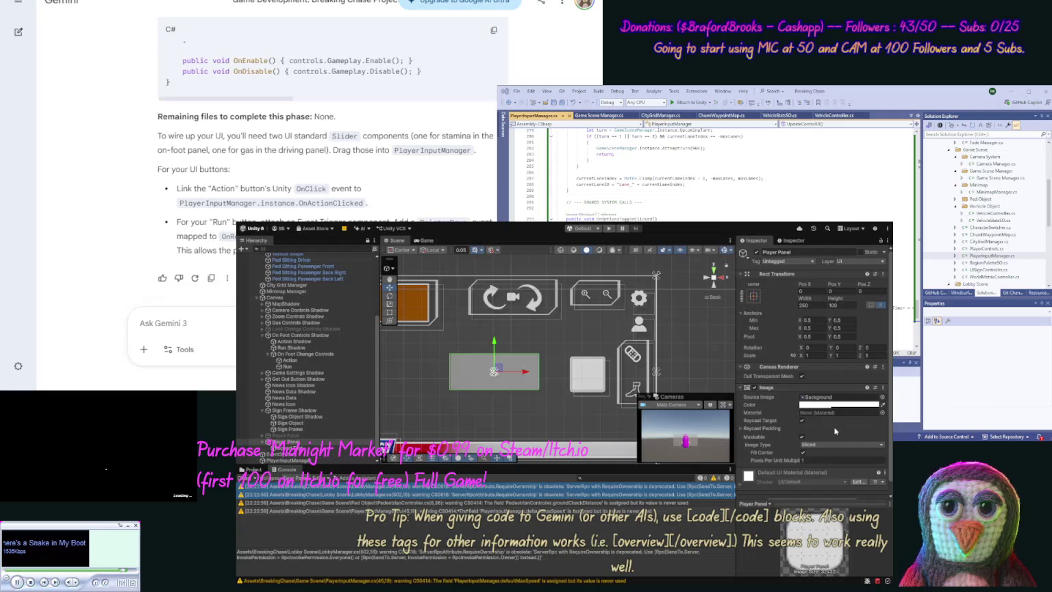
{"action": "left_click", "coordinate": [809, 397]}
{"action": "key", "text": "Delete"}
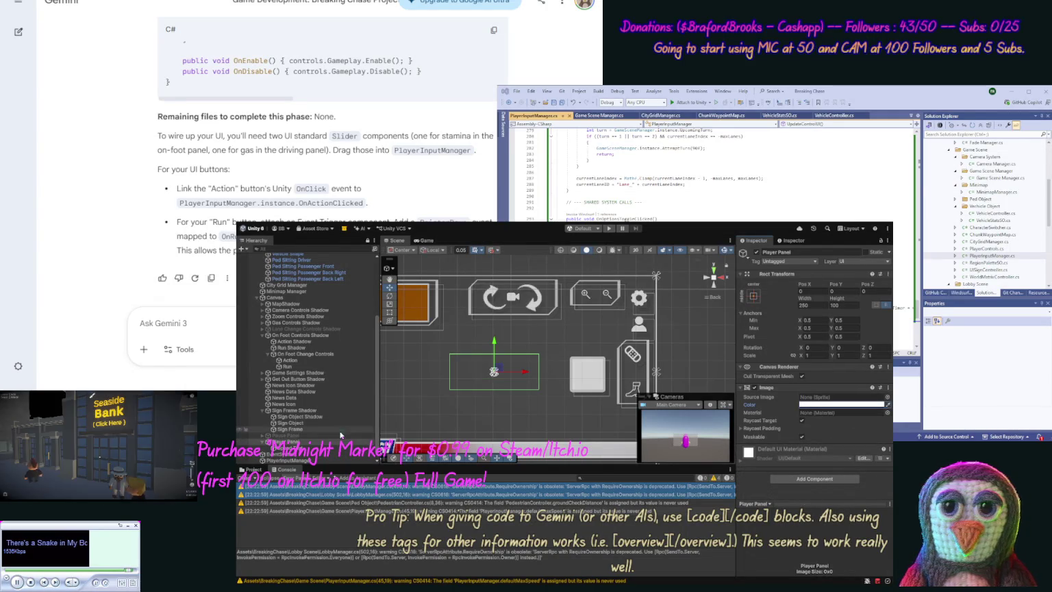
Duplicate the Speed Text and select the resulting Speed Text Shadow object.
{"action": "left_click", "coordinate": [301, 446]}
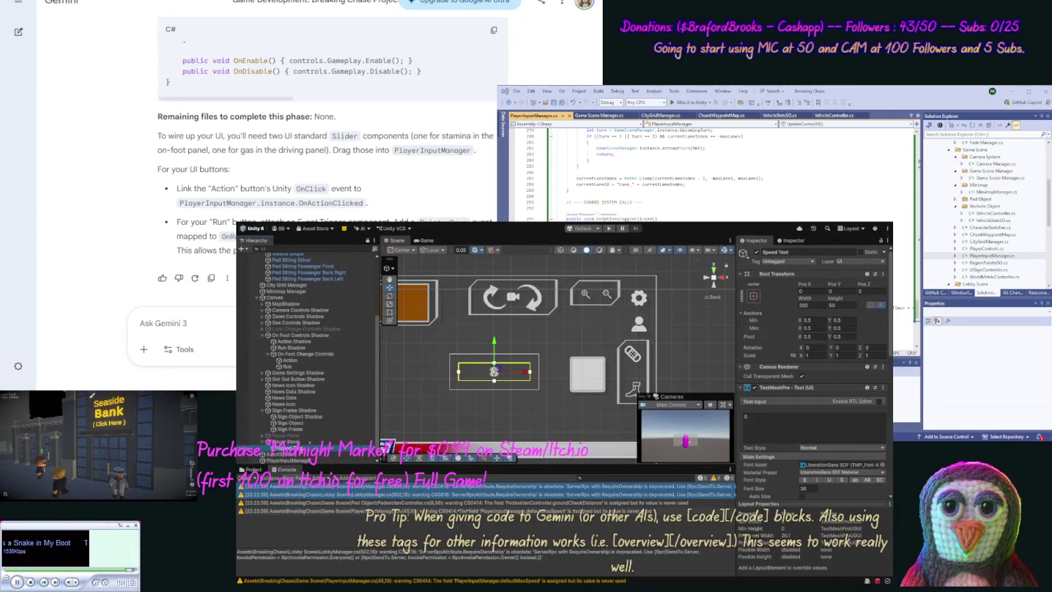
{"action": "key", "text": "ctrl+d"}
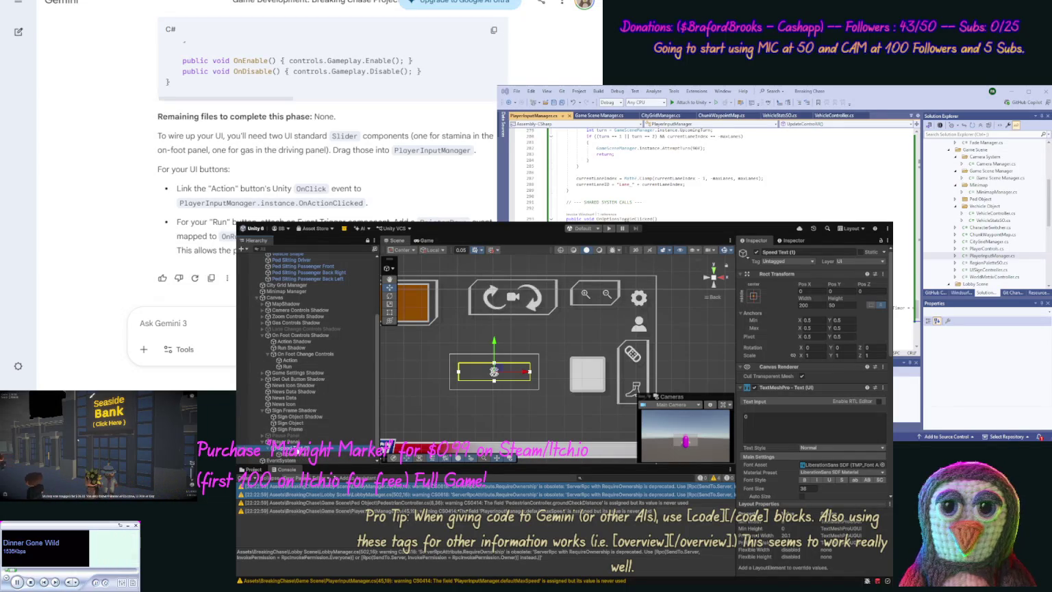
{"action": "left_click", "coordinate": [326, 442]}
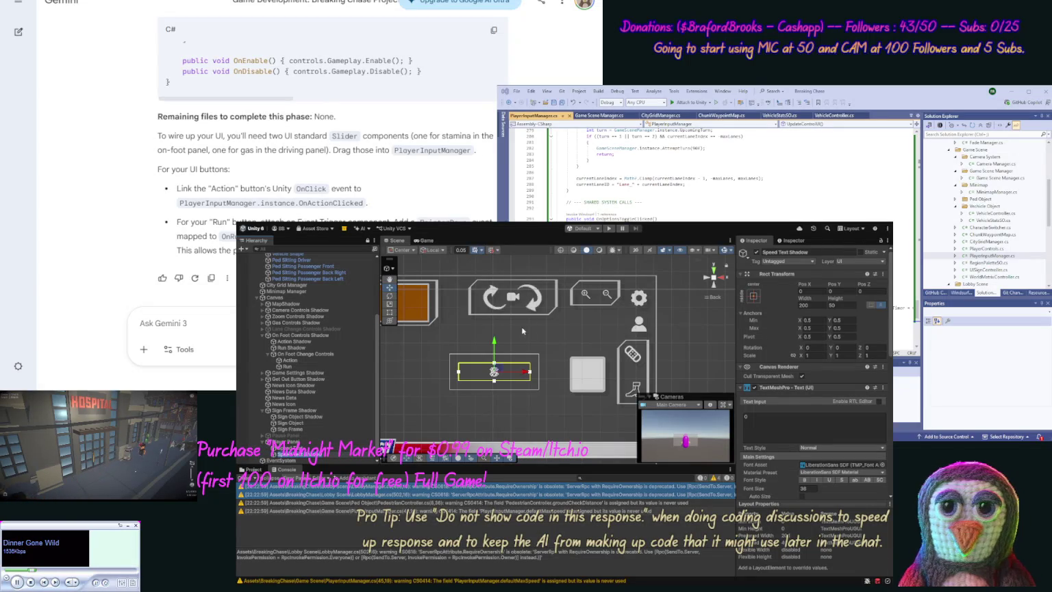
Offset Speed Text Shadow to Pos X 5, Pos Y -5, comparing with Sign Frame Shadow's colour.
{"action": "left_click_drag", "start_coordinate": [526, 373], "coordinate": [534, 375]}
{"action": "left_click_drag", "start_coordinate": [498, 342], "coordinate": [498, 344]}
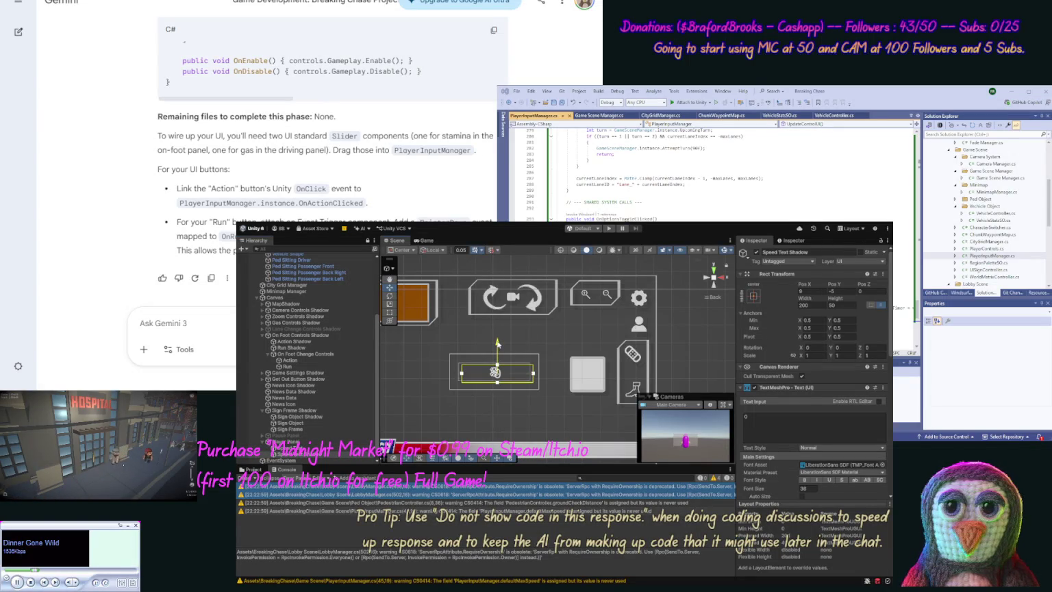
{"action": "left_click", "coordinate": [308, 412]}
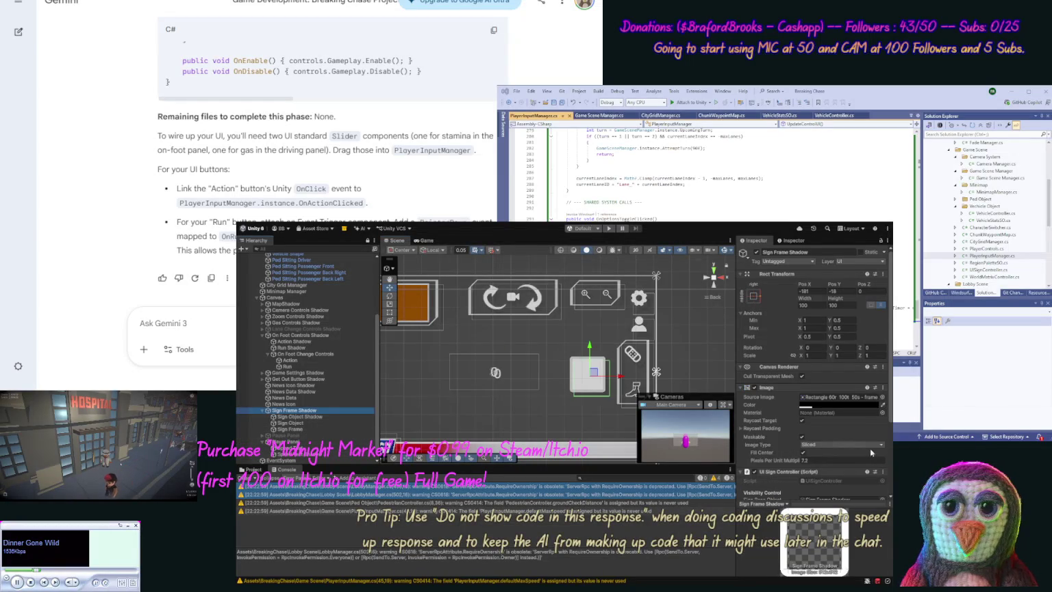
{"action": "left_click", "coordinate": [852, 410]}
{"action": "left_click", "coordinate": [309, 411]}
Adjust the Speed Text Shadow's vertex colour and begin typing a new Gemini prompt.
{"action": "left_click", "coordinate": [320, 452]}
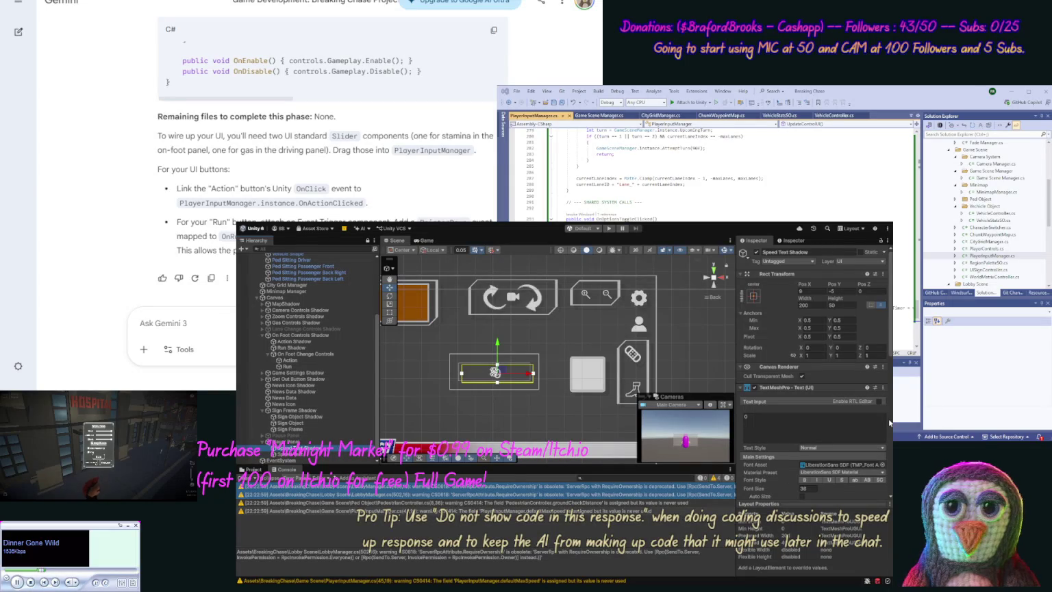
{"action": "scroll", "coordinate": [822, 439], "scroll_direction": "down", "scroll_amount": 2}
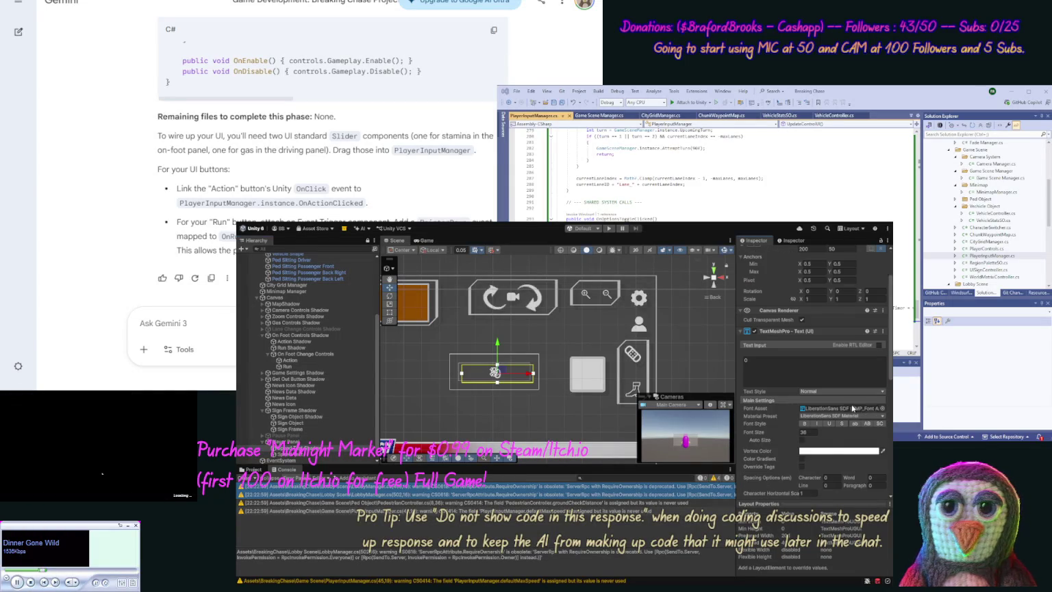
{"action": "left_click", "coordinate": [827, 452]}
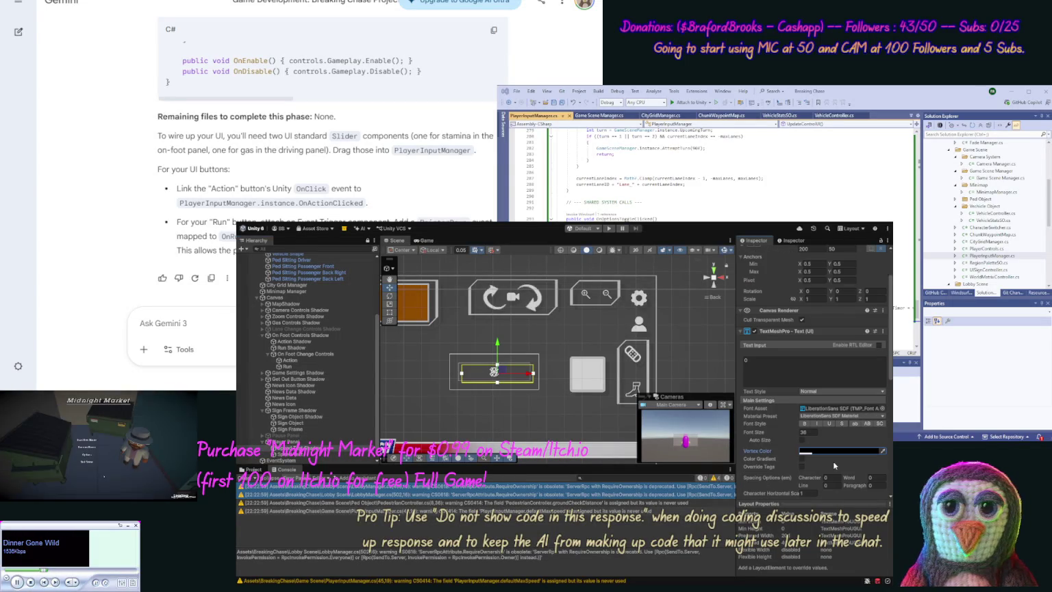
{"action": "left_click", "coordinate": [230, 320]}
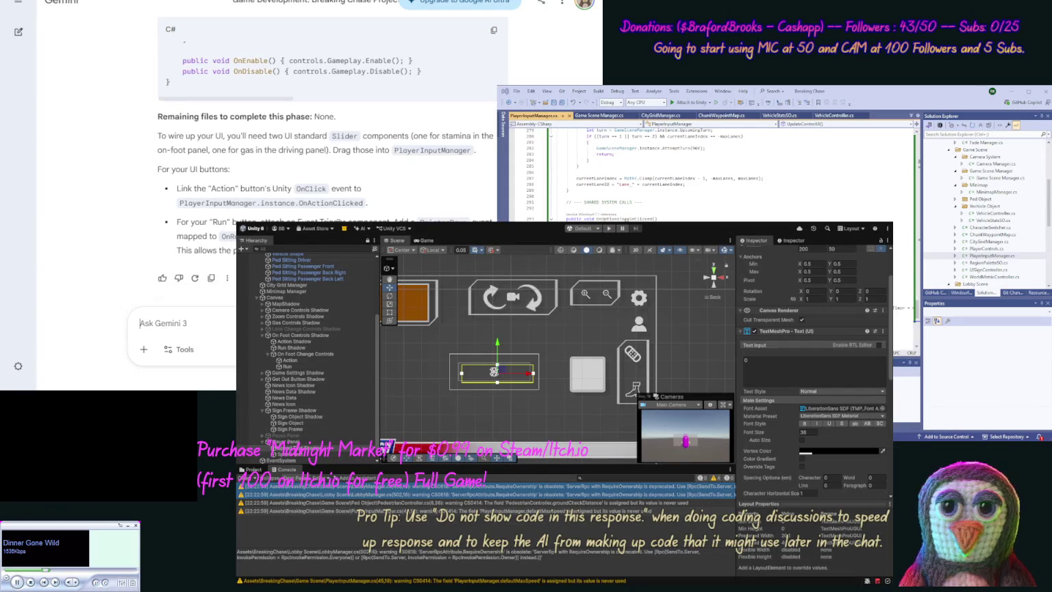
{"action": "type", "text": "WE want to make our Spe"}
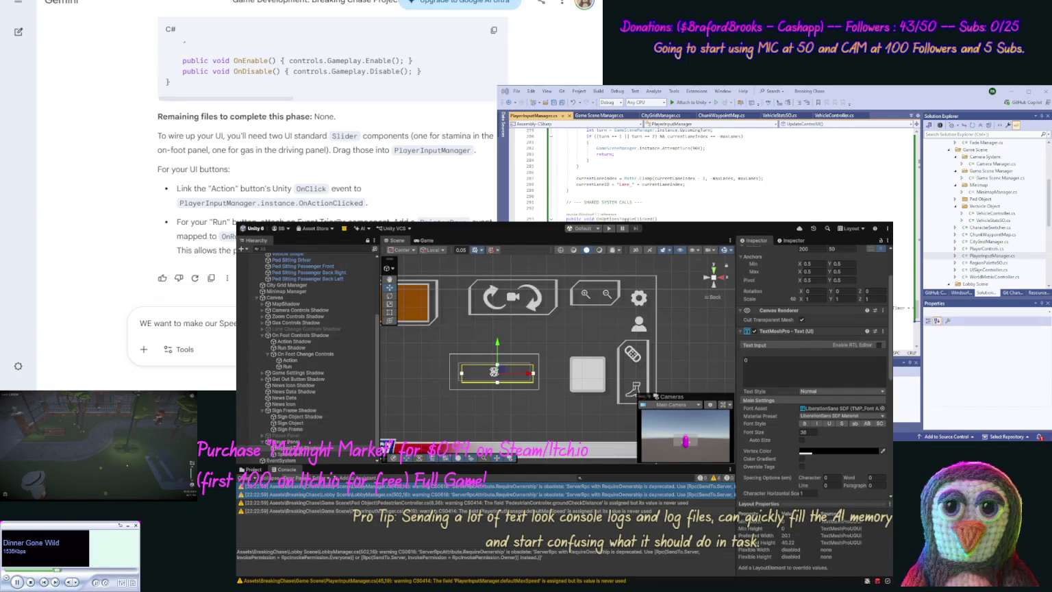
Finish the prompt about syncing the speed shadow text with the main text and send it.
{"action": "type", "text": "main text item"}
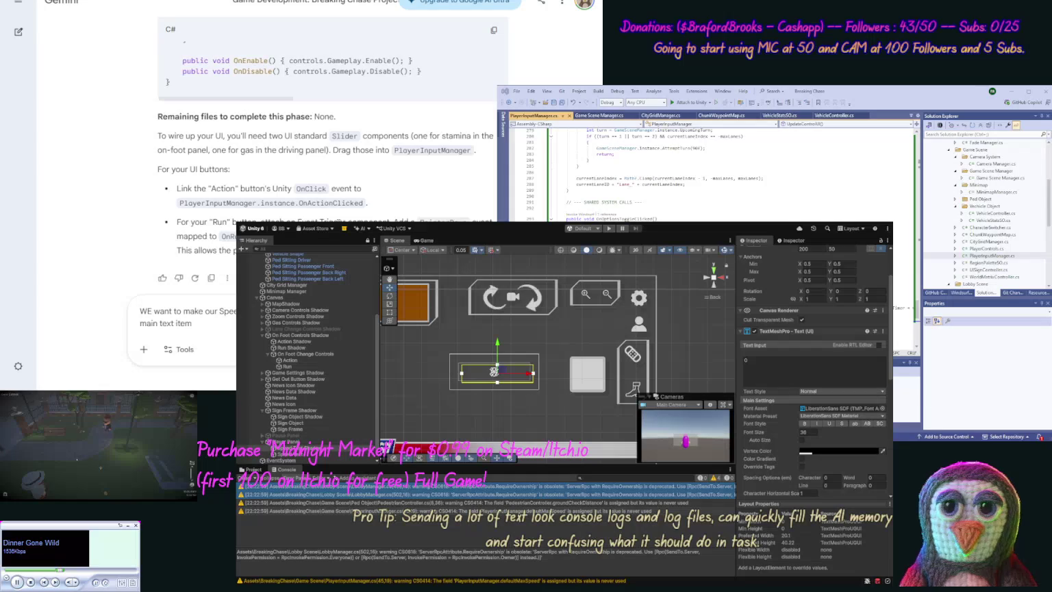
{"action": "type", "text": " sync."}
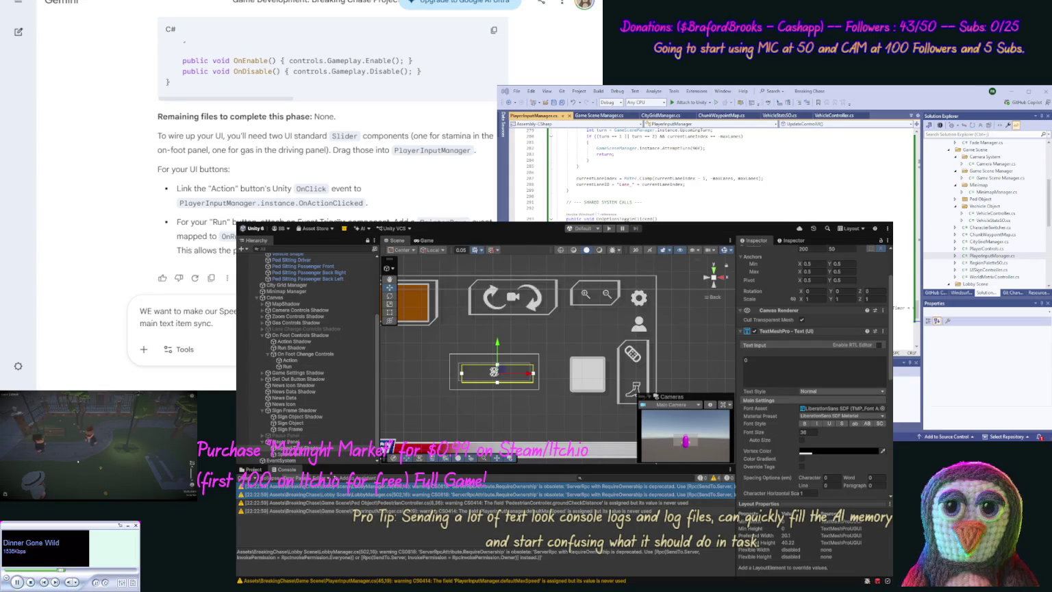
{"action": "left_click", "coordinate": [151, 311]}
{"action": "key", "text": "BackSpace"}
{"action": "type", "text": "e"}
{"action": "key", "text": "Return"}
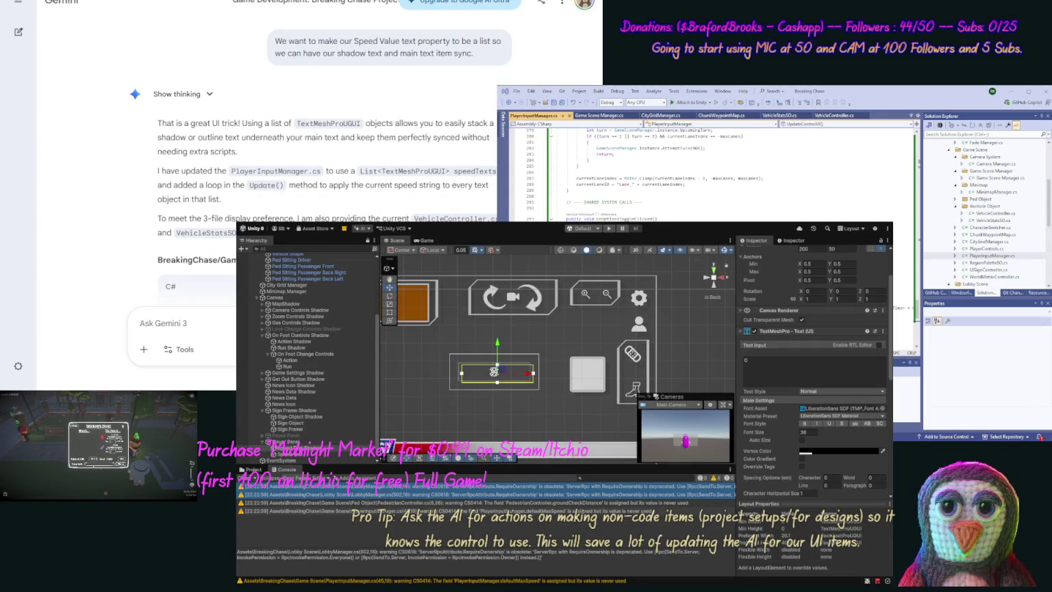
Copy Gemini's revised PlayerInputManager script that uses a speedTexts list.
{"action": "left_click", "coordinate": [627, 158]}
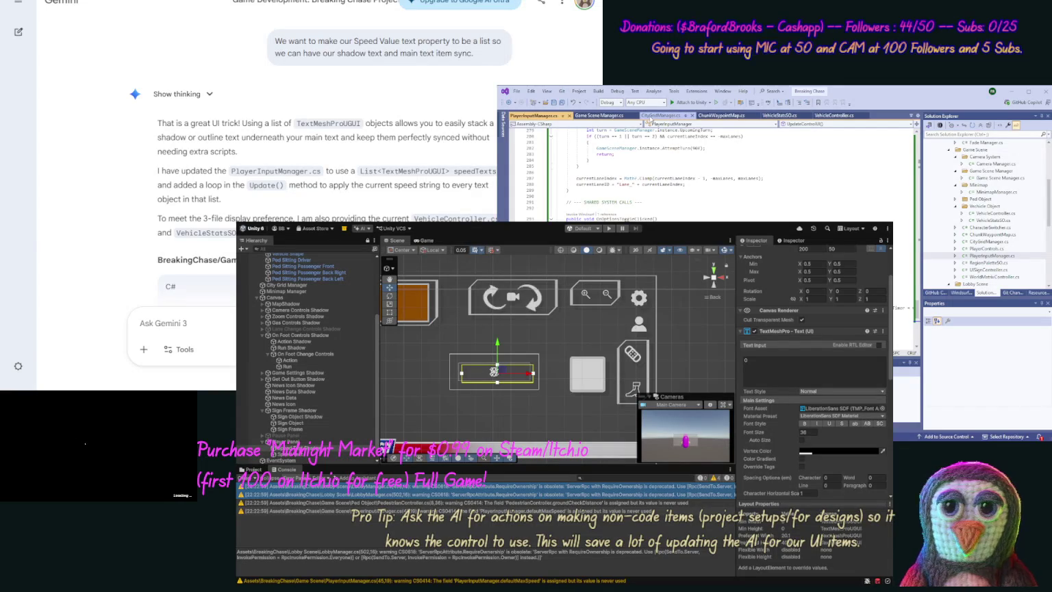
Paste the speedTexts-list version over PlayerInputManager.cs and scroll through Gemini's reply.
{"action": "key", "text": "ctrl+a"}
{"action": "key", "text": "ctrl+v"}
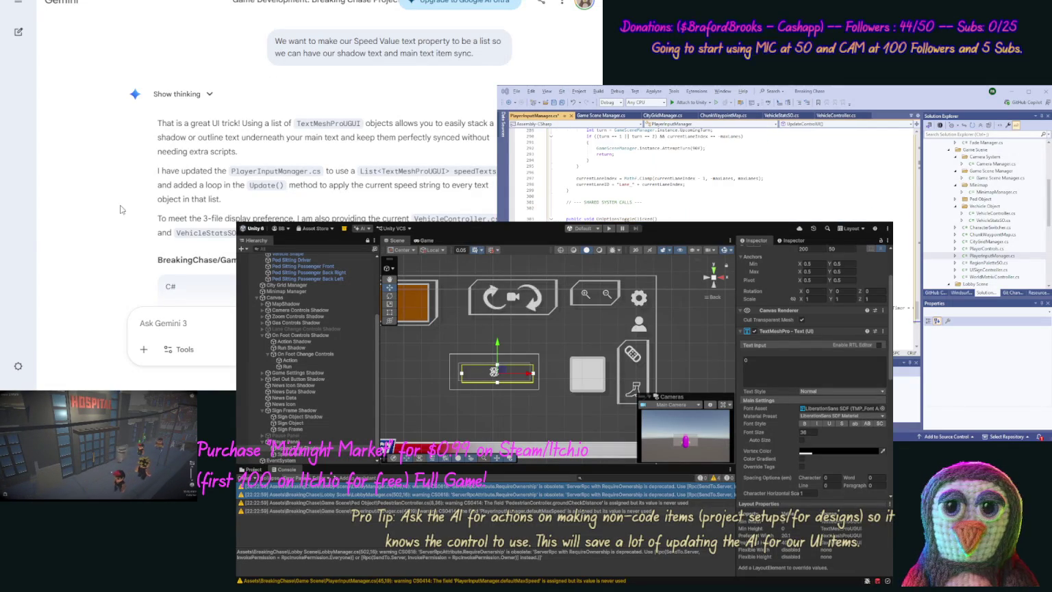
{"action": "scroll", "coordinate": [132, 272], "scroll_direction": "down", "scroll_amount": 1}
{"action": "scroll", "coordinate": [132, 272], "scroll_direction": "down", "scroll_amount": 15}
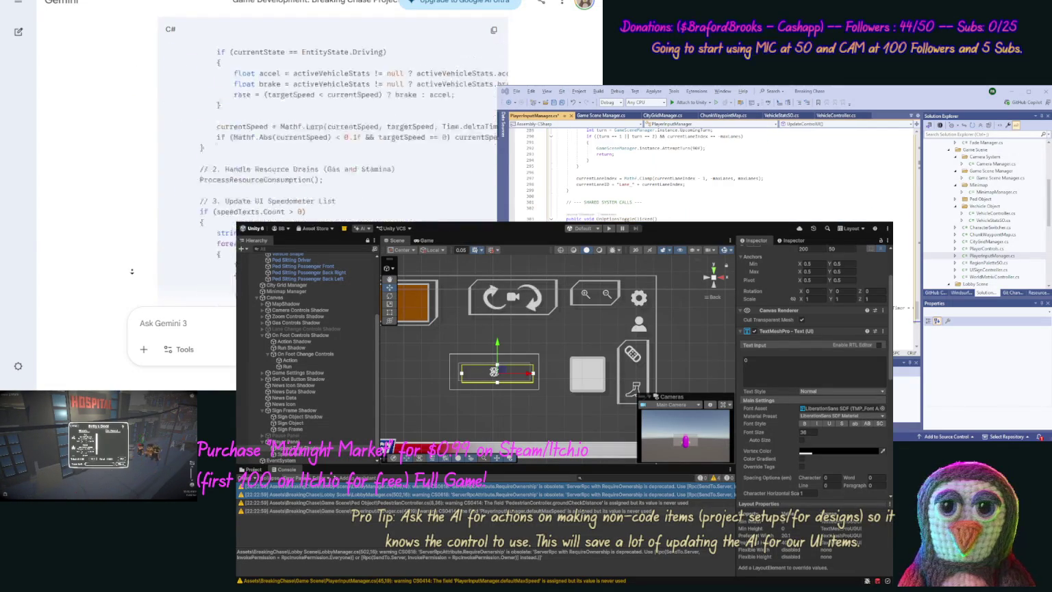
{"action": "scroll", "coordinate": [132, 271], "scroll_direction": "down", "scroll_amount": 15}
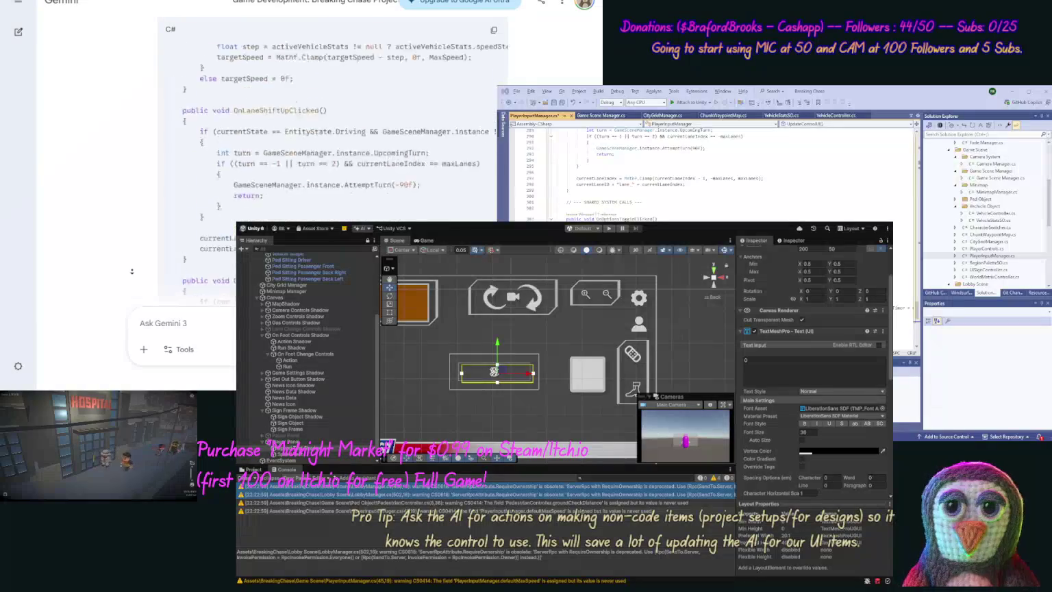
Replace VehicleController.cs with Gemini's new VehicleController script.
{"action": "scroll", "coordinate": [132, 271], "scroll_direction": "down", "scroll_amount": 5}
{"action": "scroll", "coordinate": [132, 244], "scroll_direction": "up", "scroll_amount": 10}
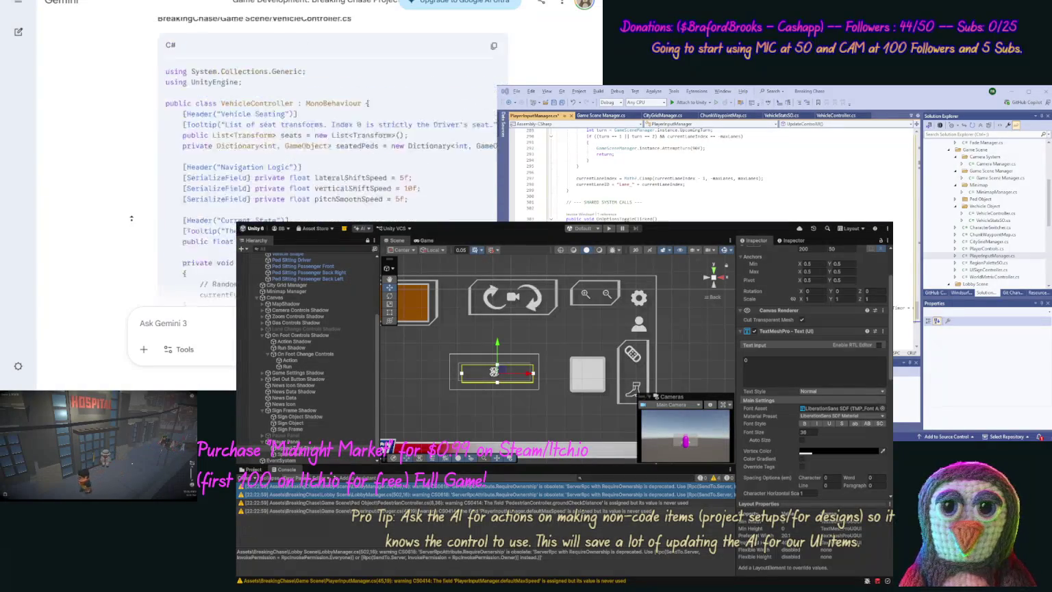
{"action": "left_click", "coordinate": [492, 193]}
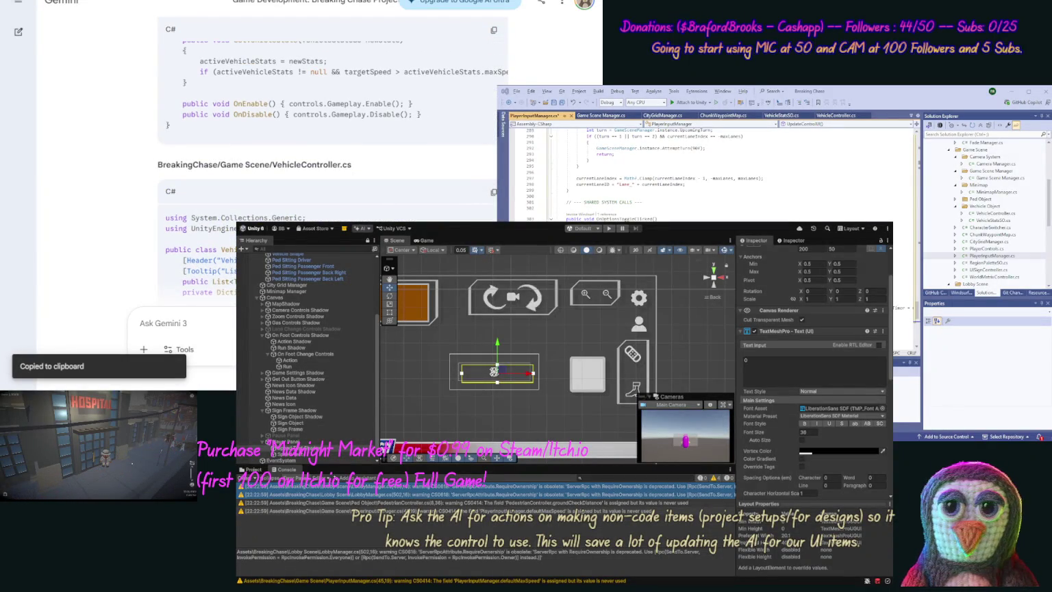
{"action": "double_click", "coordinate": [995, 213]}
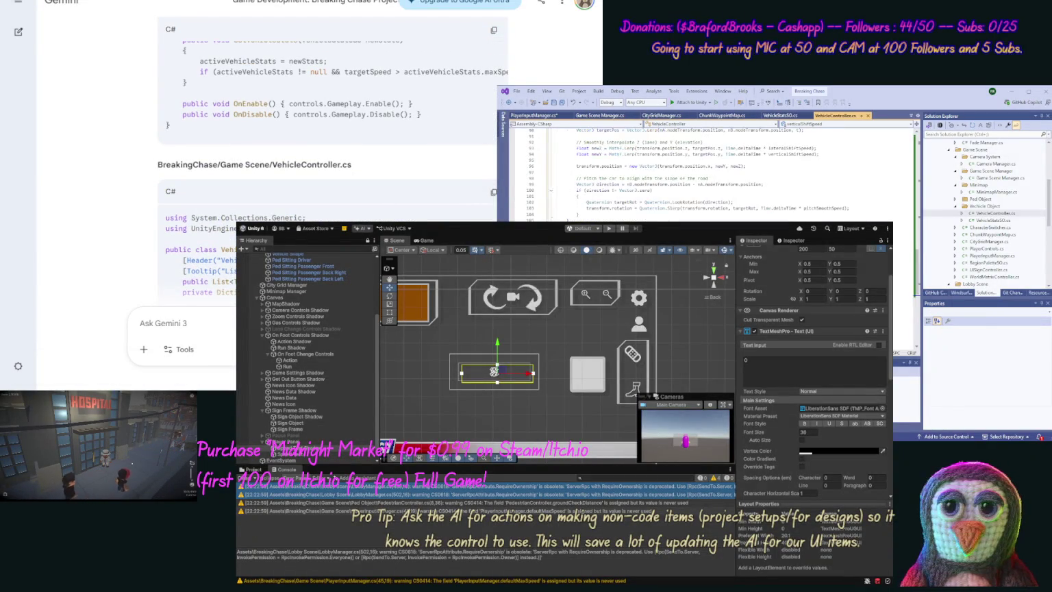
{"action": "key", "text": "ctrl+a"}
{"action": "key", "text": "ctrl+v"}
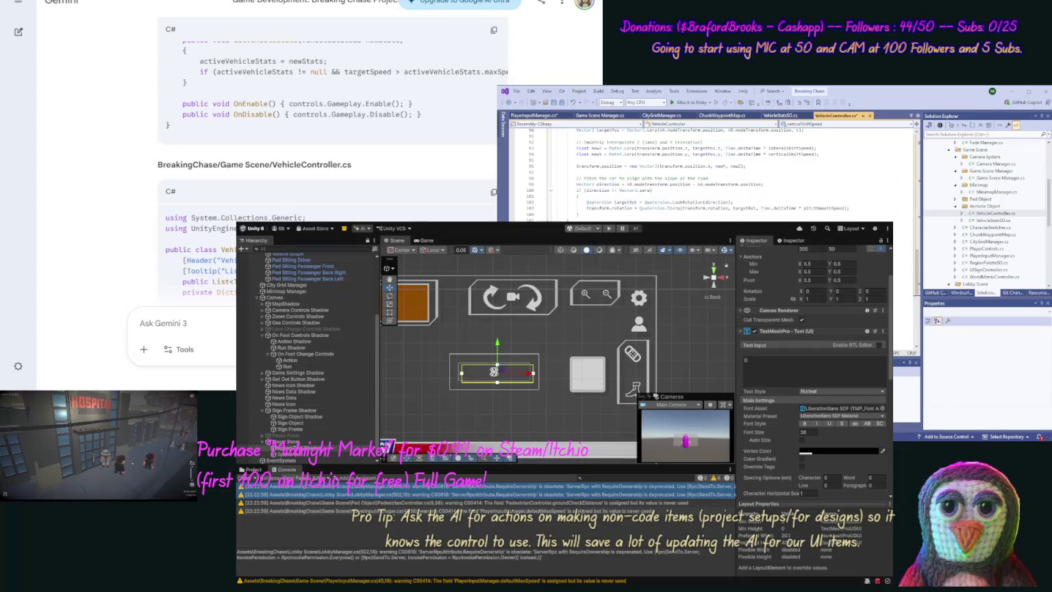
Paste Gemini's VehicleStatsSO.cs code over the file and save it.
{"action": "scroll", "coordinate": [109, 245], "scroll_direction": "down", "scroll_amount": 15}
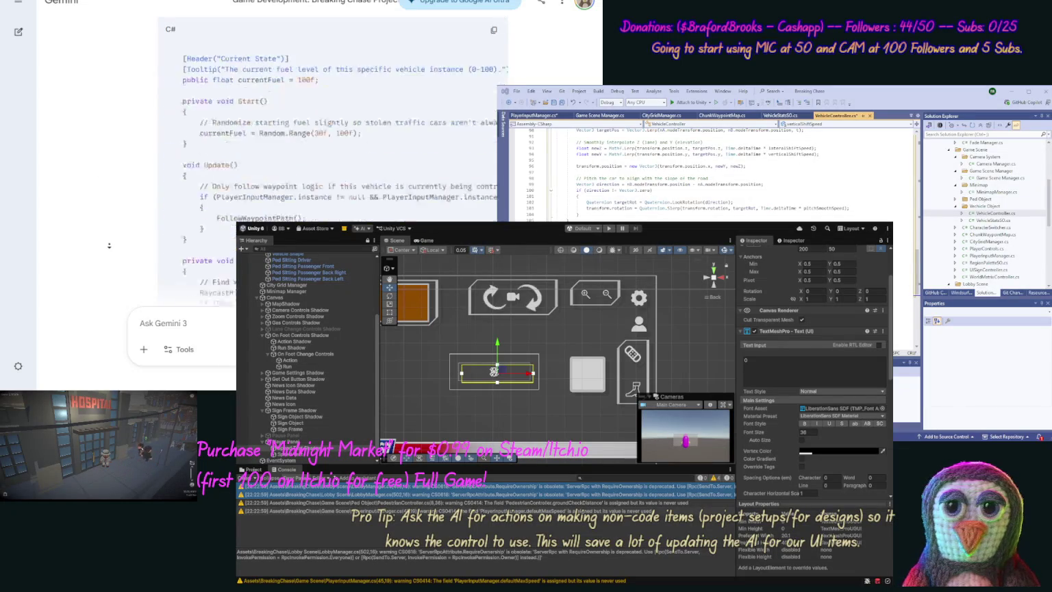
{"action": "scroll", "coordinate": [109, 245], "scroll_direction": "down", "scroll_amount": 5}
{"action": "scroll", "coordinate": [274, 206], "scroll_direction": "up", "scroll_amount": 8}
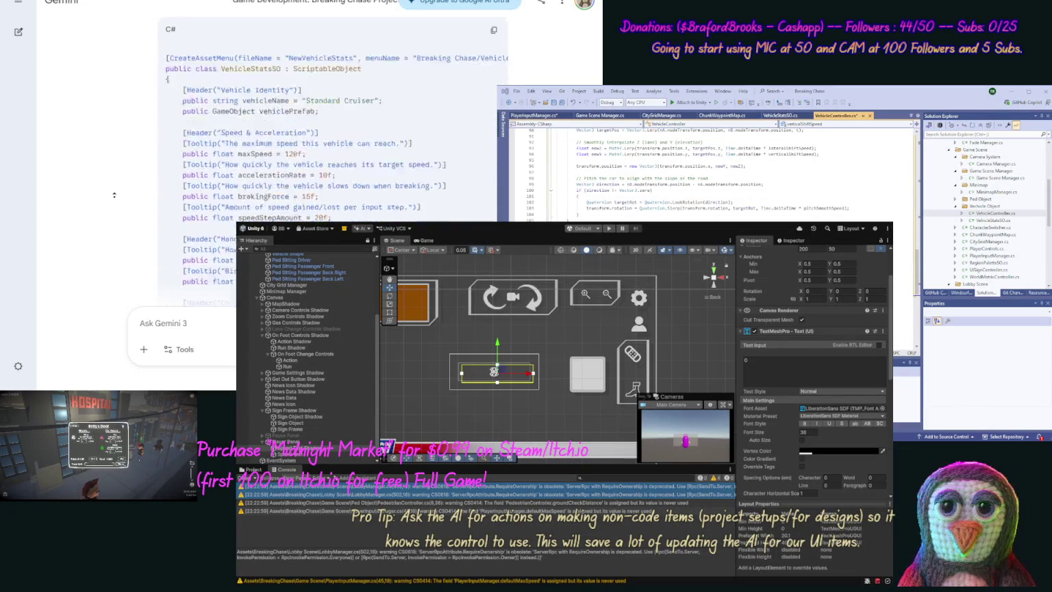
{"action": "left_click", "coordinate": [493, 166]}
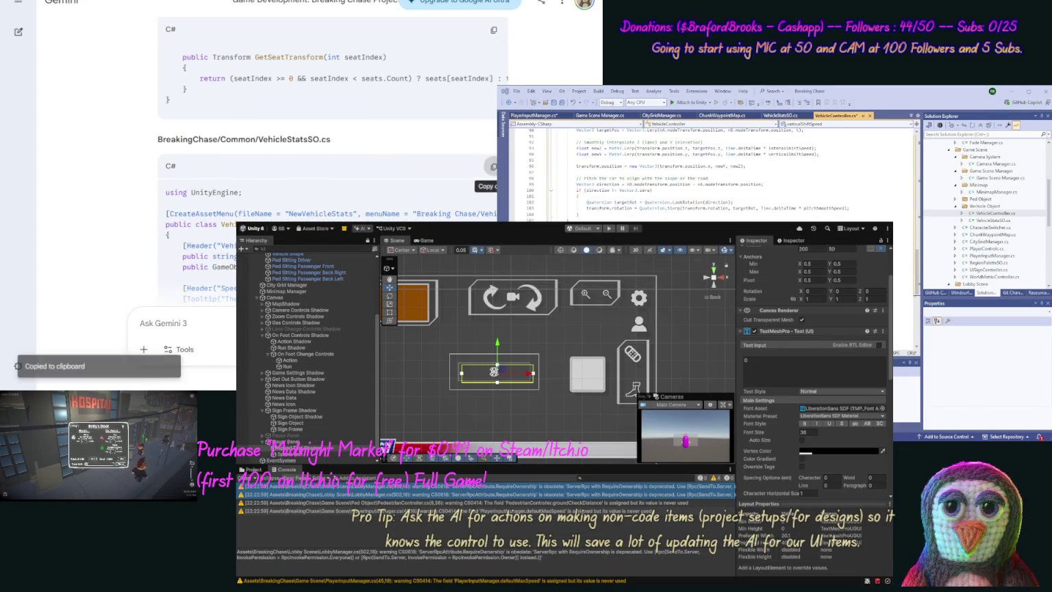
{"action": "double_click", "coordinate": [997, 220]}
{"action": "key", "text": "ctrl+a"}
{"action": "key", "text": "ctrl+v"}
{"action": "scroll", "coordinate": [66, 174], "scroll_direction": "down", "scroll_amount": 10}
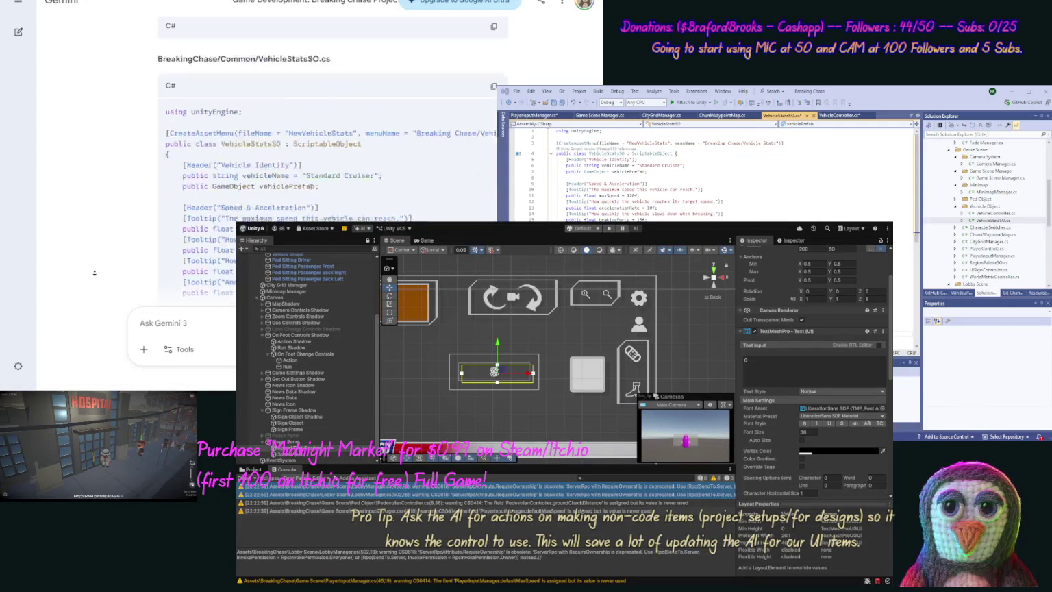
{"action": "left_click", "coordinate": [553, 102]}
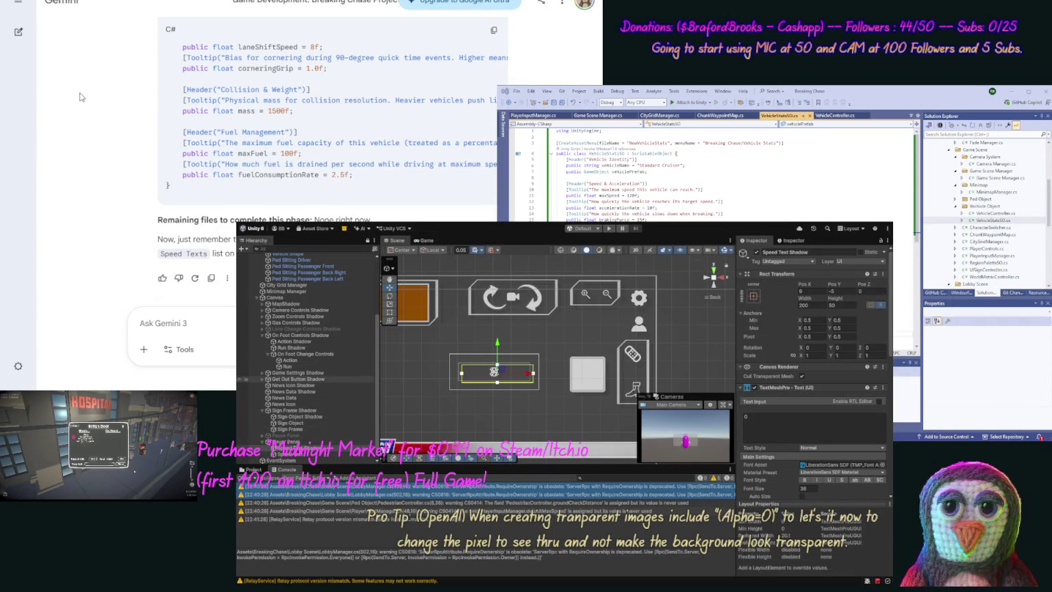
Inspect Game Settings Shadow, City Grid Manager, Minimap Manager, PlayerInputManager's HUD references, and Player Panel.
{"action": "left_click", "coordinate": [294, 372]}
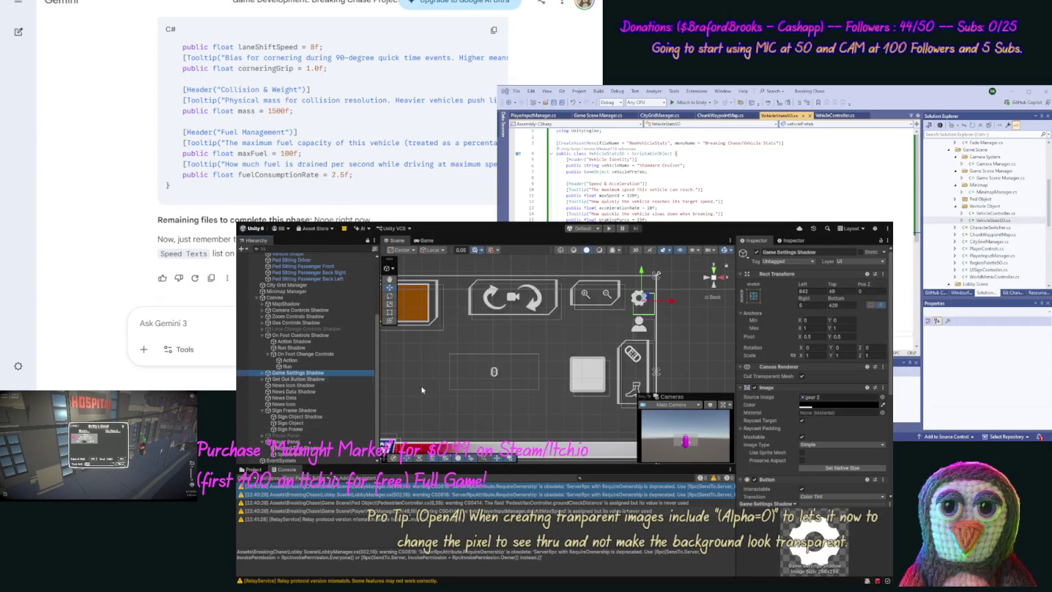
{"action": "left_click", "coordinate": [892, 429]}
{"action": "left_click_drag", "start_coordinate": [892, 429], "coordinate": [890, 496]}
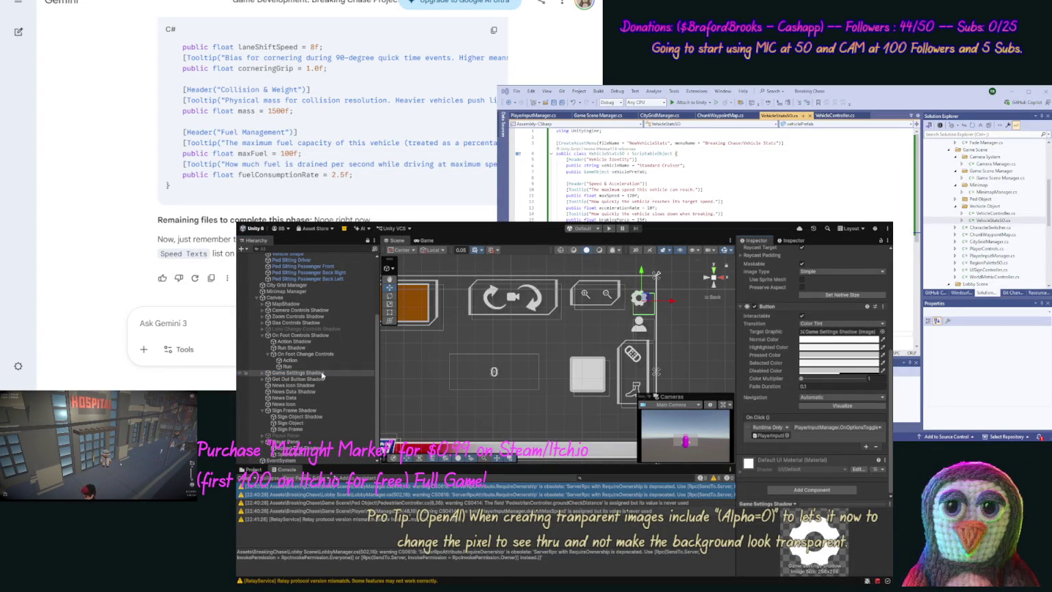
{"action": "left_click", "coordinate": [307, 287]}
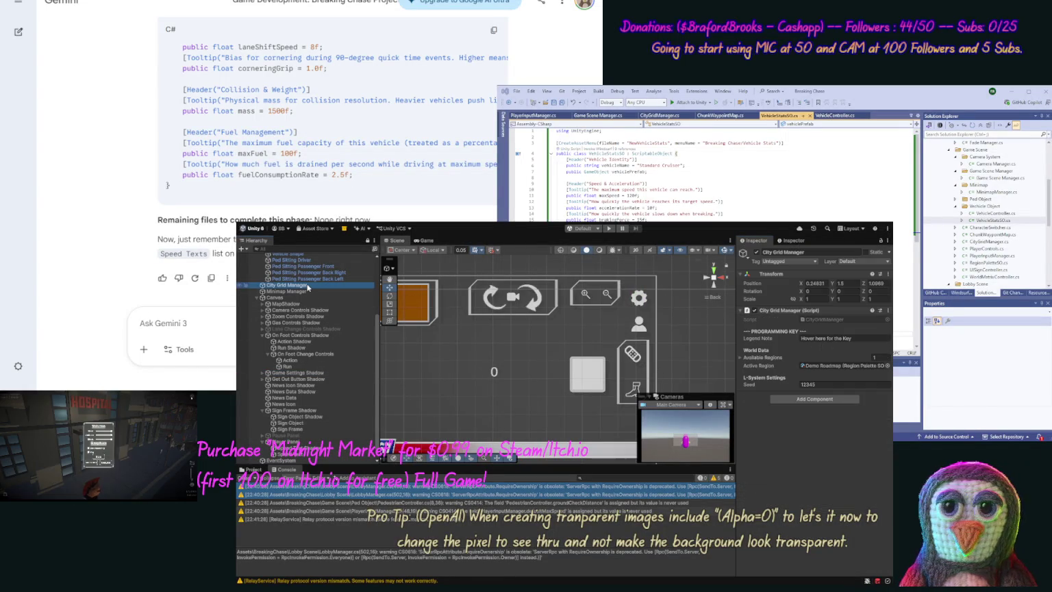
{"action": "left_click", "coordinate": [307, 291]}
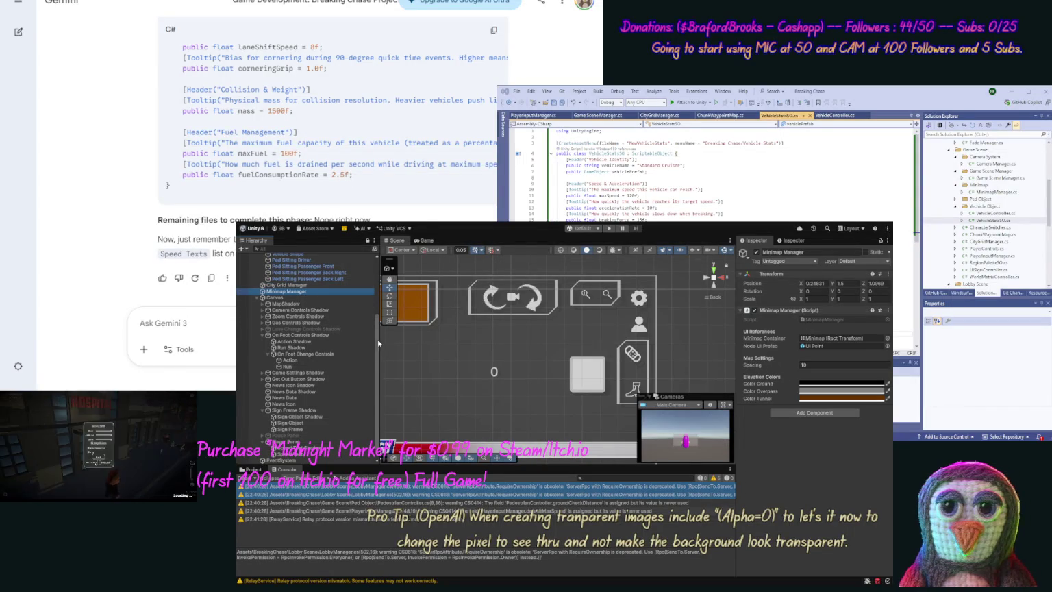
{"action": "scroll", "coordinate": [329, 397], "scroll_direction": "down", "scroll_amount": 1}
{"action": "left_click", "coordinate": [287, 455]}
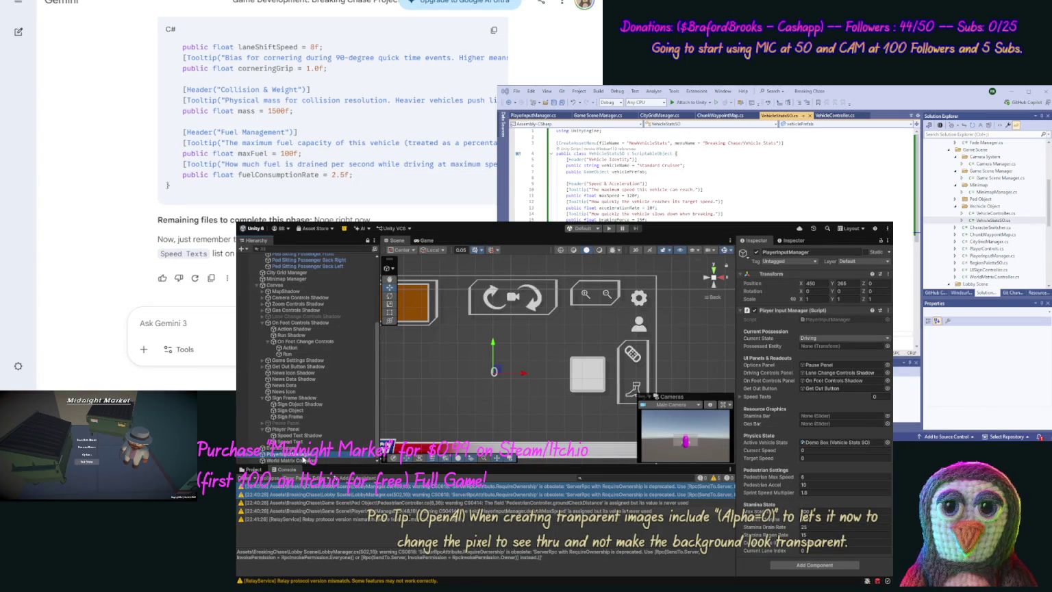
{"action": "left_click", "coordinate": [295, 431]}
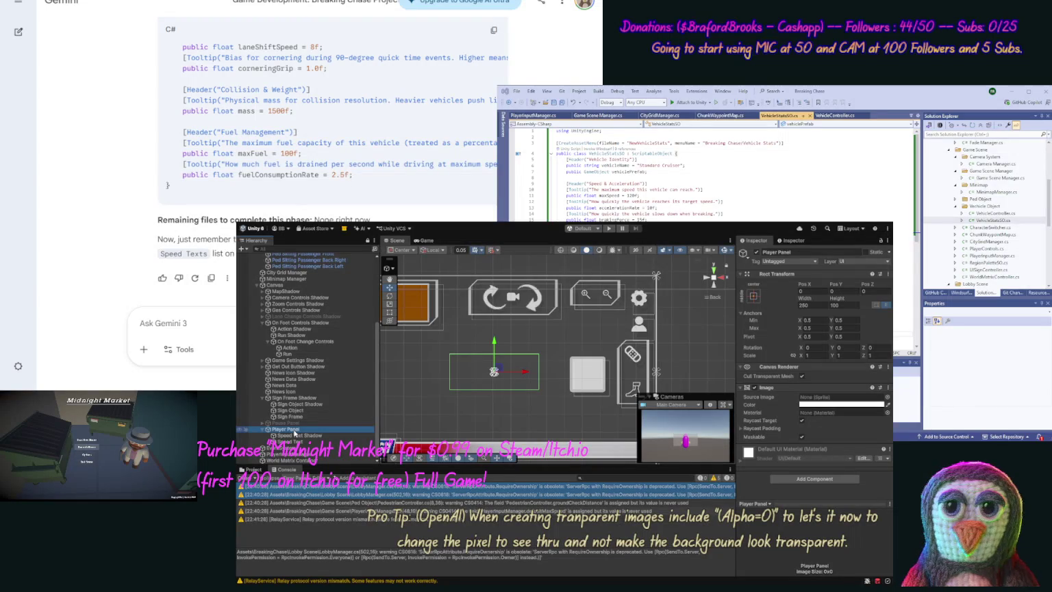
Anchor Speed Text Shadow to stretch across the Player Panel and drag it lower to Pos Y 25.
{"action": "left_click", "coordinate": [297, 436]}
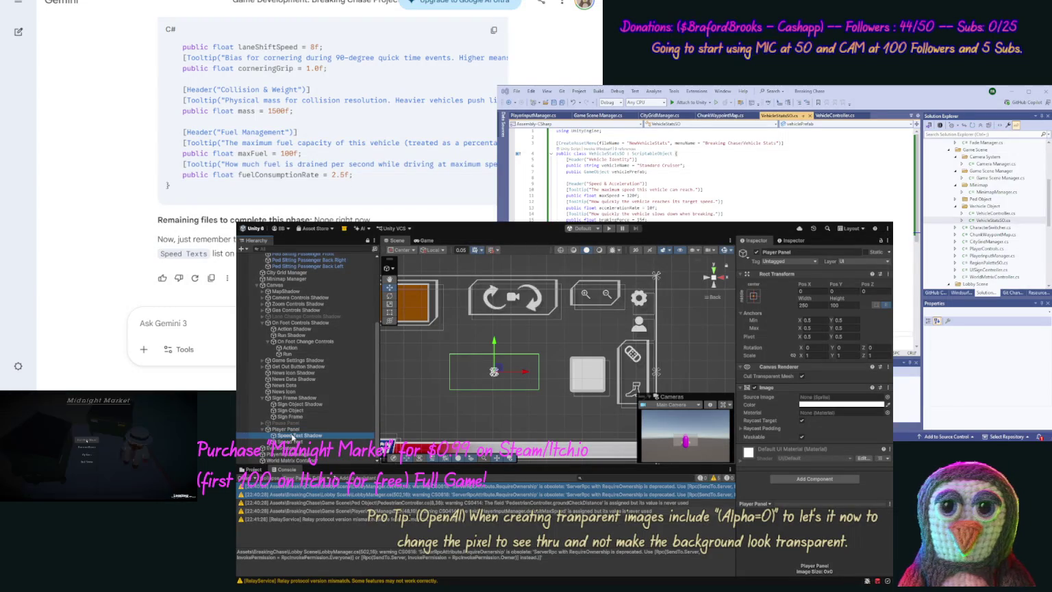
{"action": "left_click", "coordinate": [300, 443]}
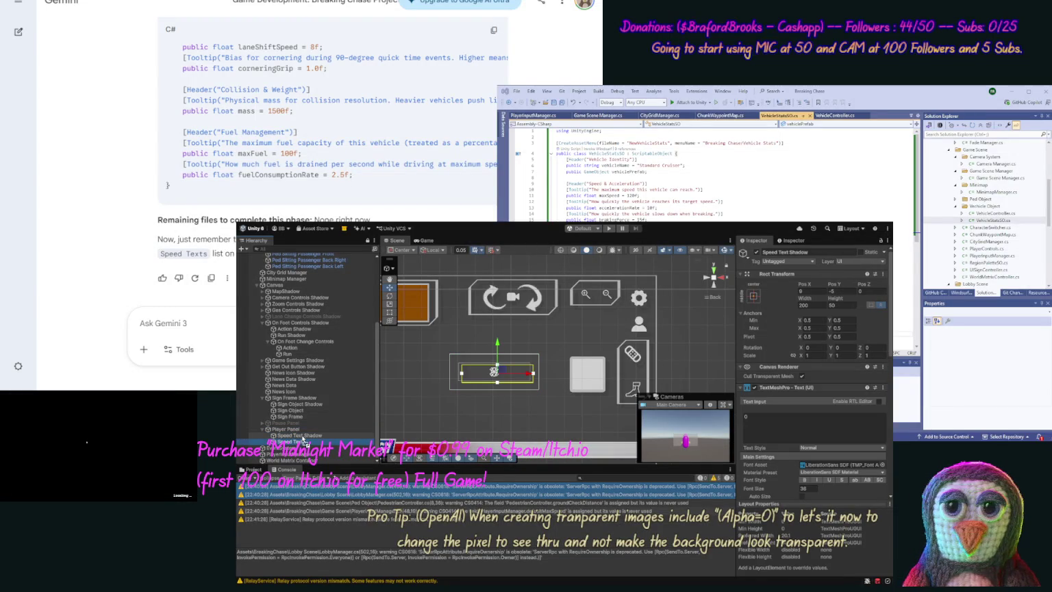
{"action": "left_click", "coordinate": [442, 418]}
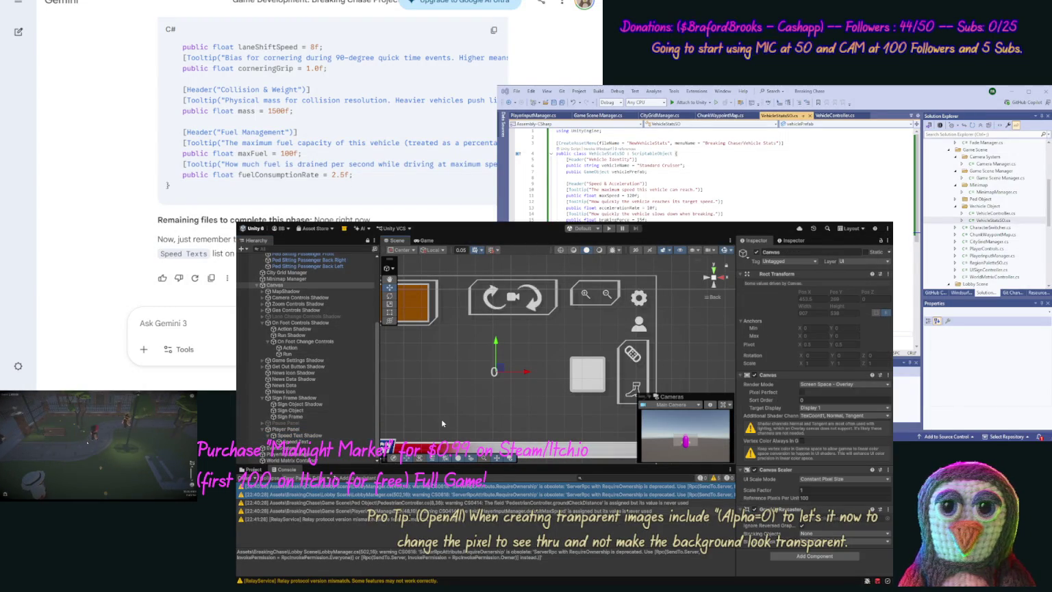
{"action": "left_click", "coordinate": [708, 365]}
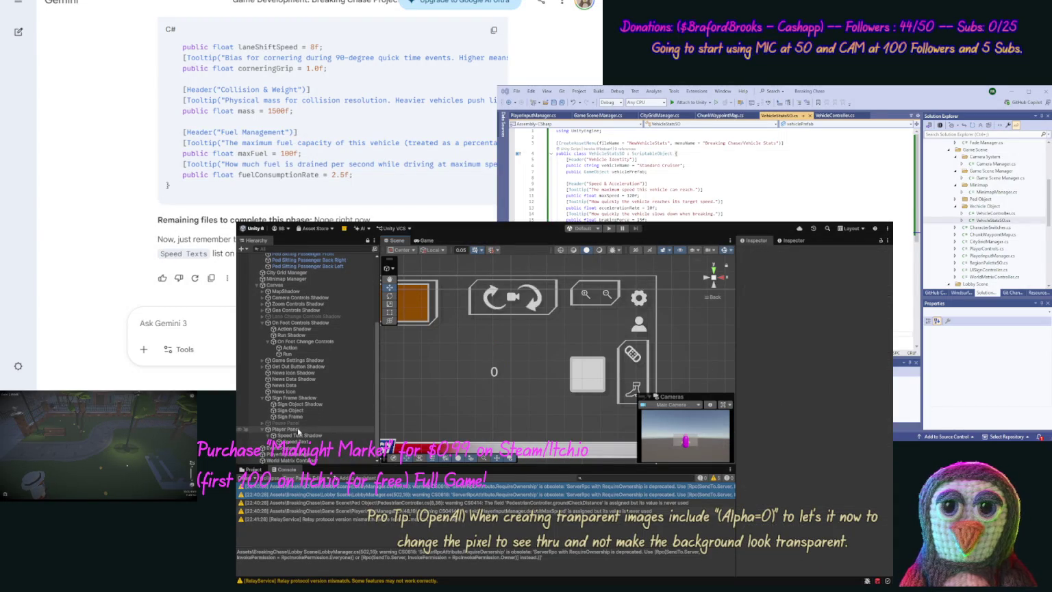
{"action": "left_click", "coordinate": [298, 430]}
{"action": "left_click", "coordinate": [295, 436]}
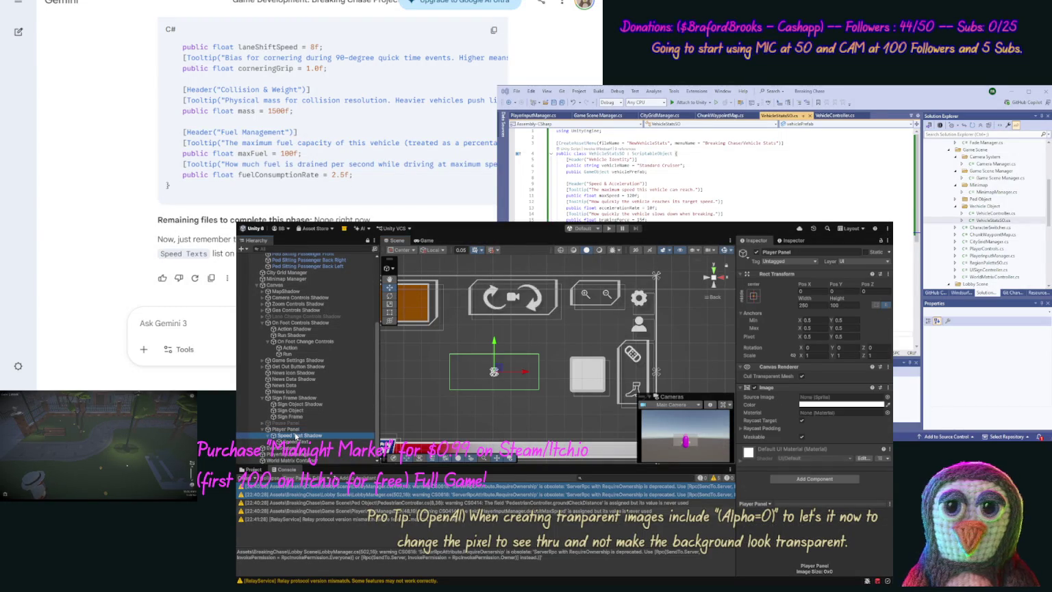
{"action": "left_click", "coordinate": [754, 296]}
{"action": "left_click", "coordinate": [837, 390]}
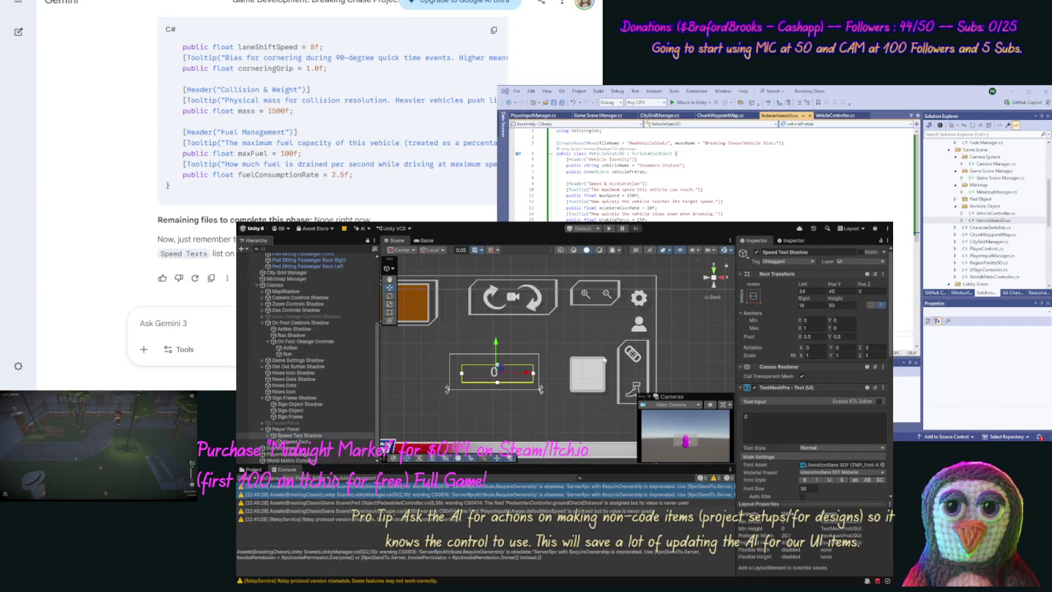
{"action": "left_click_drag", "start_coordinate": [496, 341], "coordinate": [496, 348]}
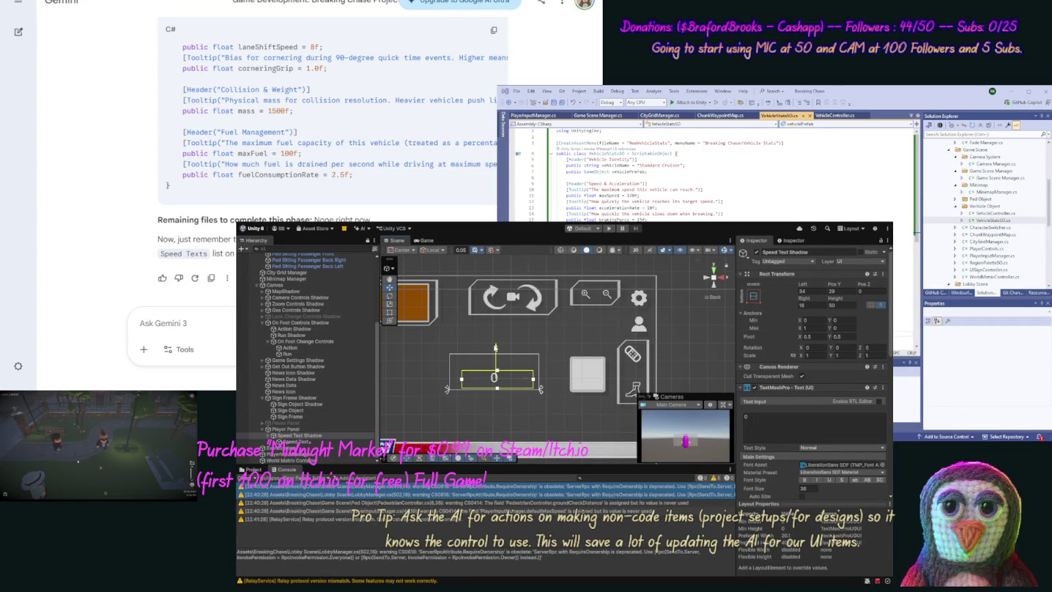
{"action": "scroll", "coordinate": [890, 488], "scroll_direction": "down", "scroll_amount": 4}
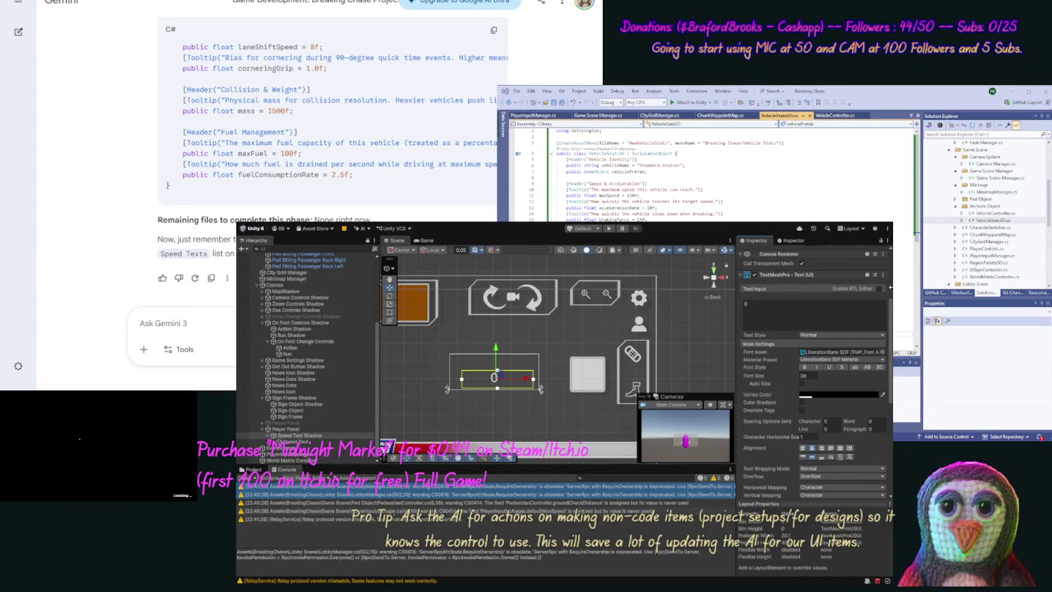
Set Speed Text Shadow's Left and Right insets to 10.
{"action": "scroll", "coordinate": [891, 289], "scroll_direction": "up", "scroll_amount": 2}
{"action": "scroll", "coordinate": [892, 289], "scroll_direction": "up", "scroll_amount": 2}
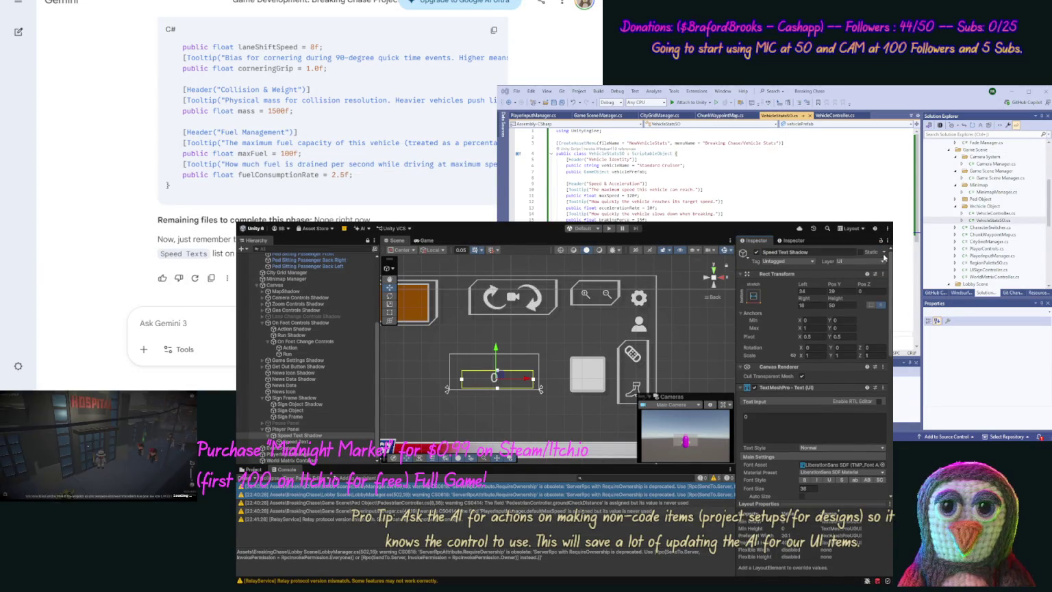
{"action": "double_click", "coordinate": [805, 291]}
{"action": "type", "text": "10"}
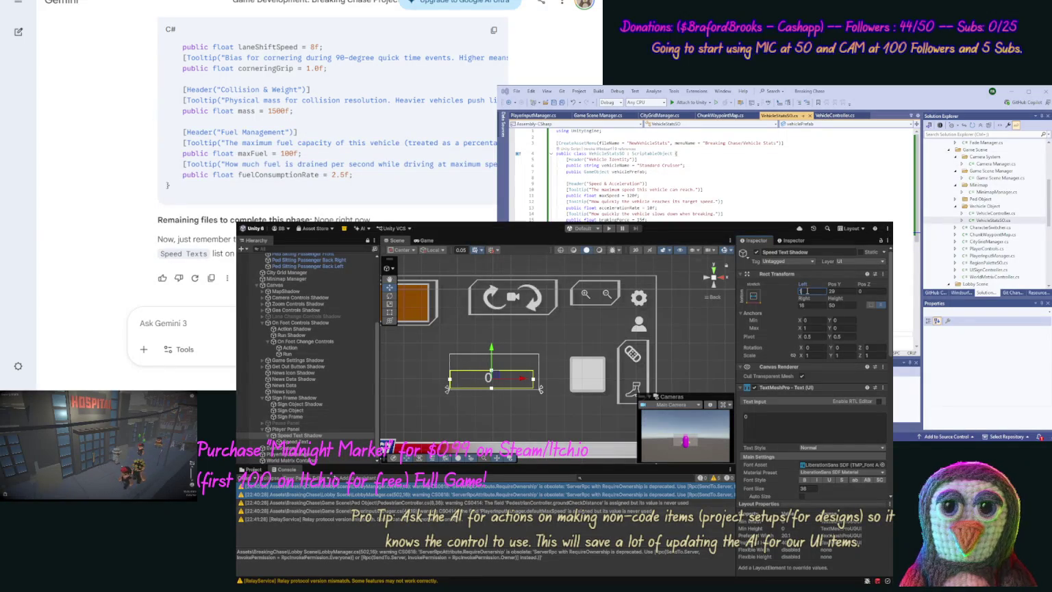
{"action": "double_click", "coordinate": [804, 306]}
{"action": "type", "text": "10"}
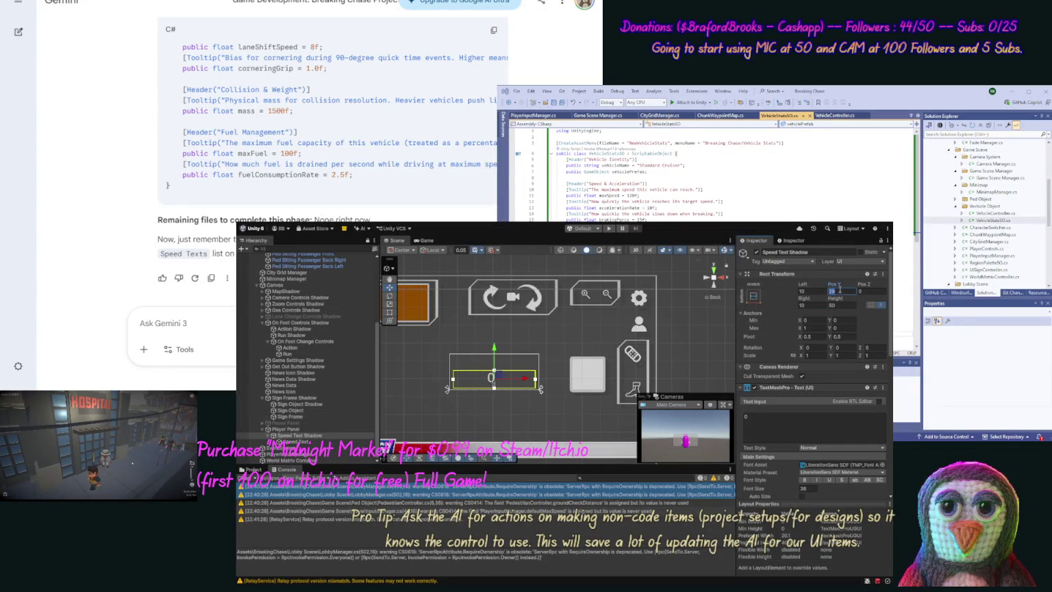
{"action": "type", "text": "3"}
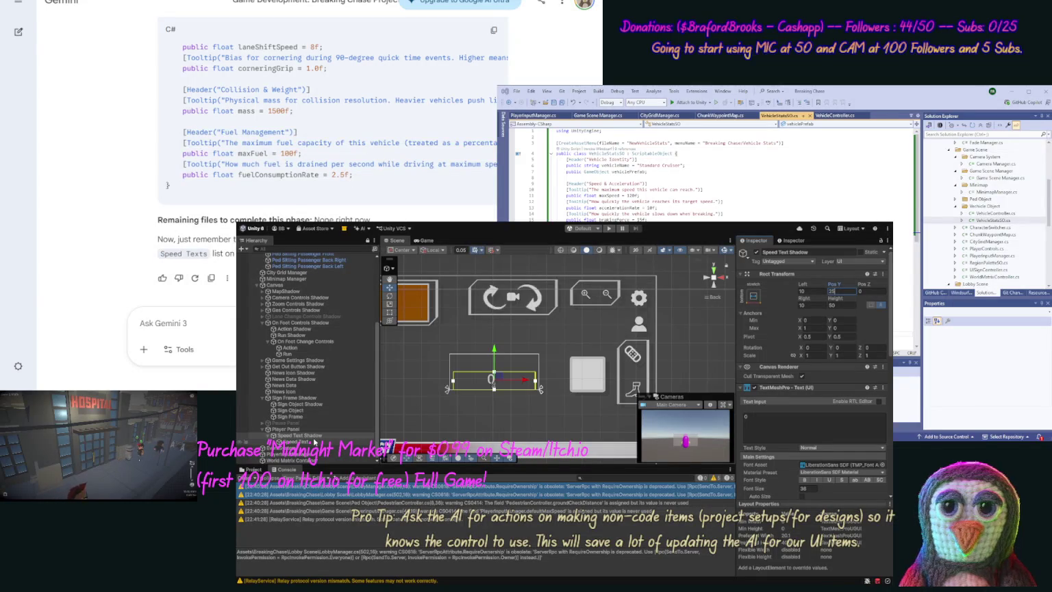
Select both speed texts and set their font size to 24.
{"action": "left_click", "coordinate": [301, 442], "text": "ctrl"}
{"action": "left_click", "coordinate": [807, 489]}
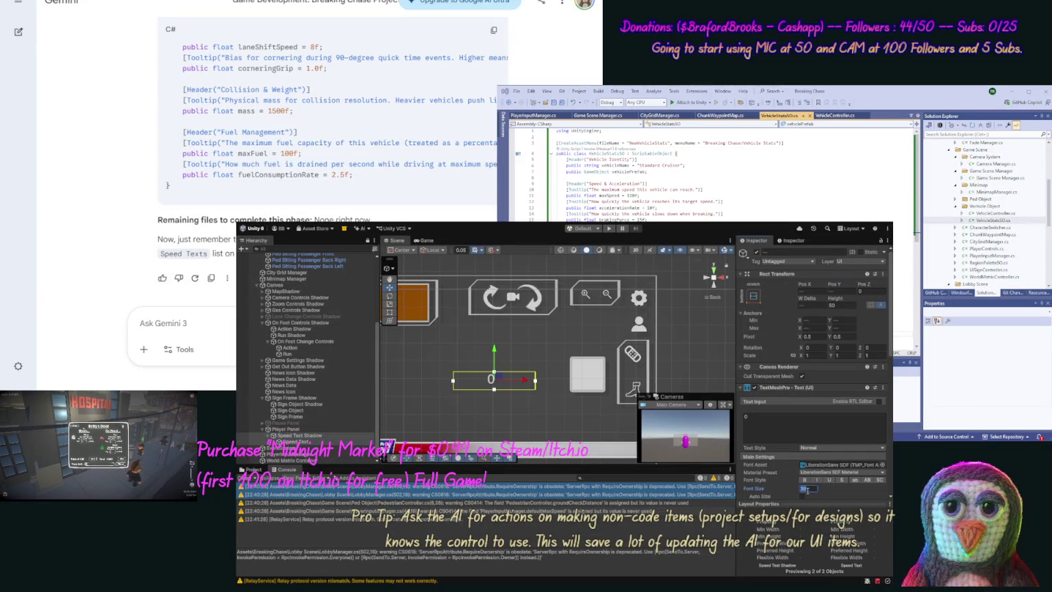
{"action": "type", "text": "28"}
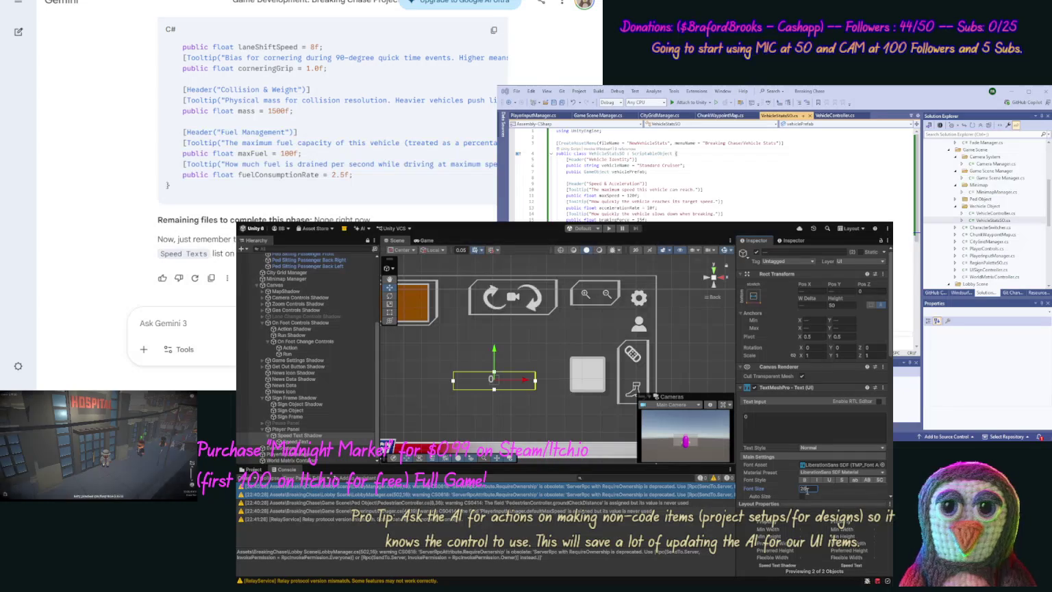
{"action": "key", "text": "BackSpace"}
{"action": "type", "text": "4"}
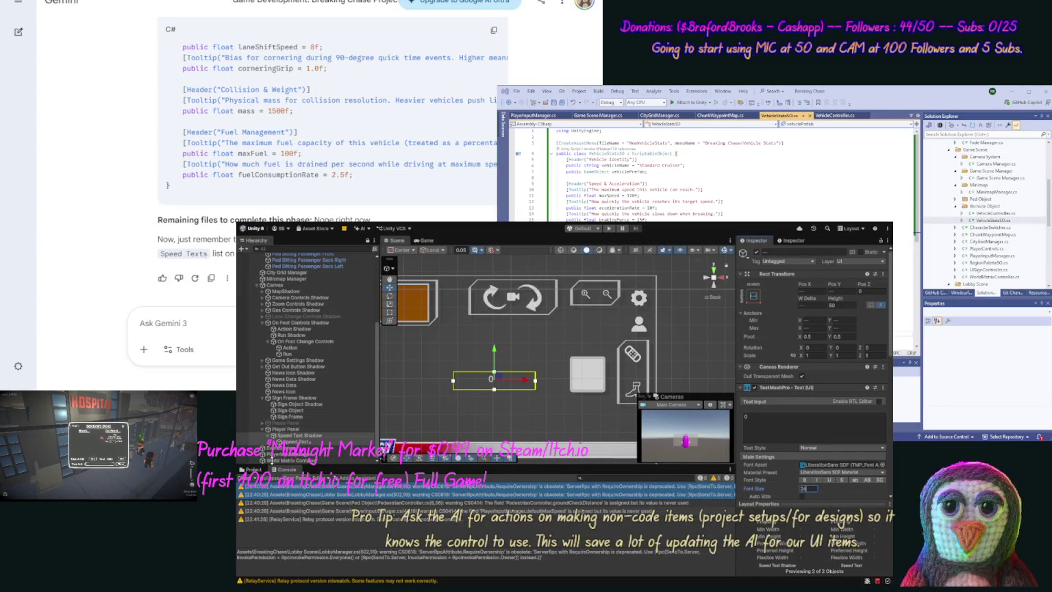
{"action": "left_click", "coordinate": [286, 428]}
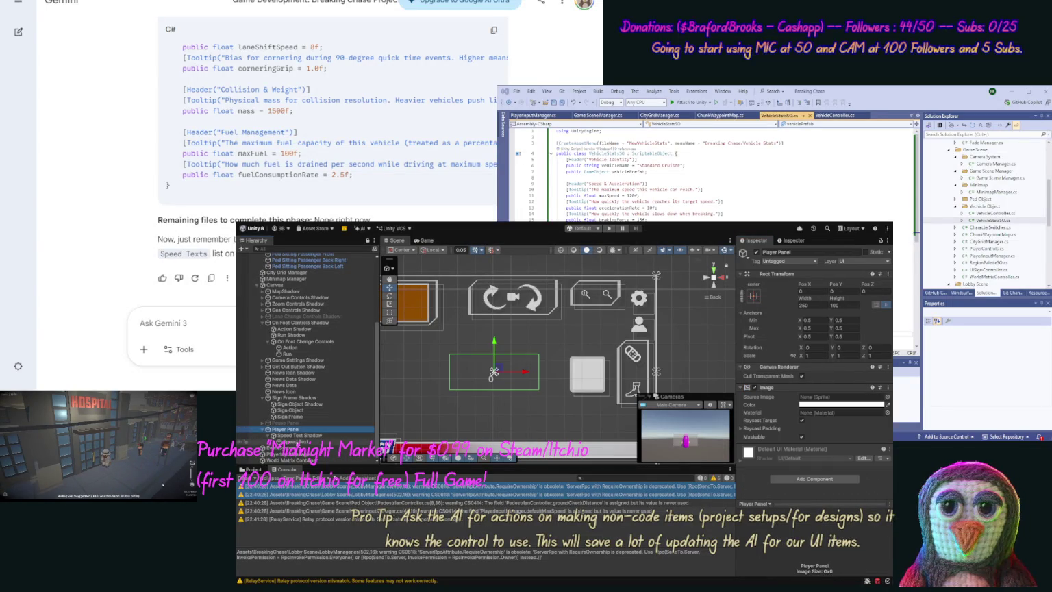
Try moving Speed Text above Speed Text Shadow, then undo the reorder.
{"action": "left_click", "coordinate": [310, 443]}
{"action": "left_click_drag", "start_coordinate": [300, 436], "coordinate": [300, 432]}
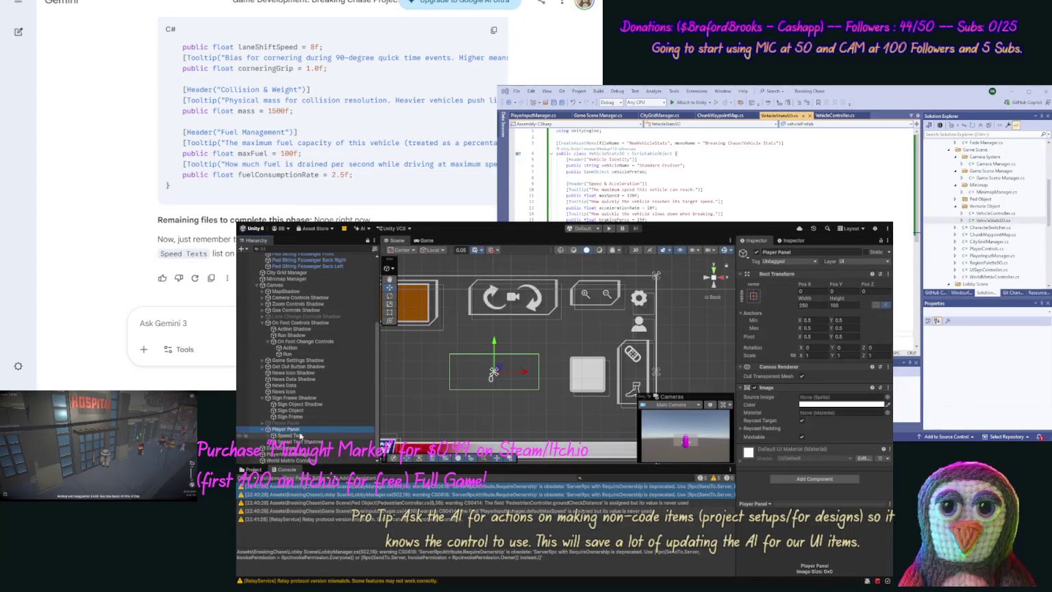
{"action": "left_click", "coordinate": [422, 420]}
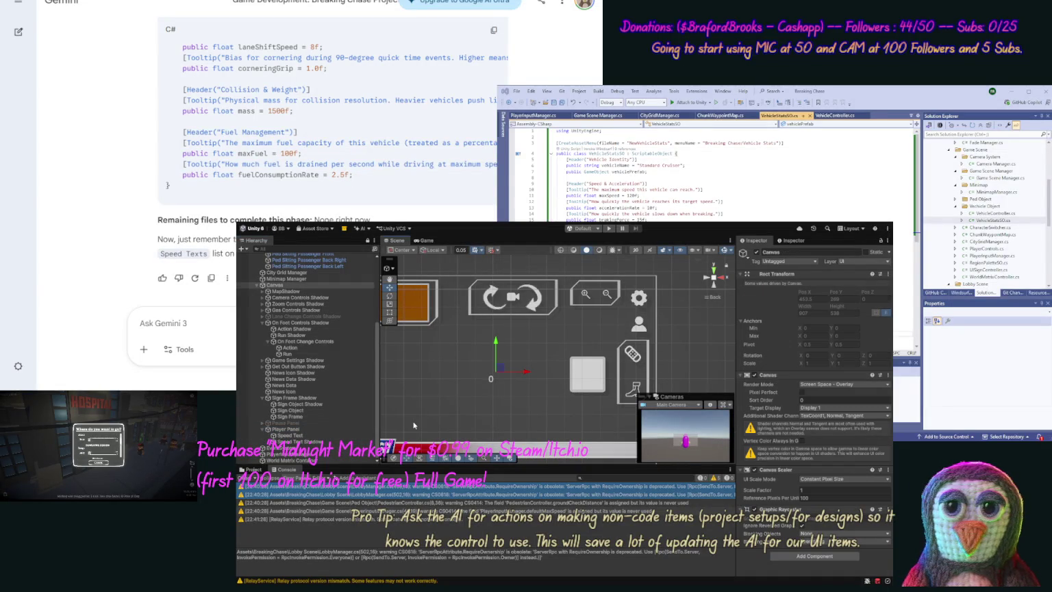
{"action": "left_click", "coordinate": [337, 443]}
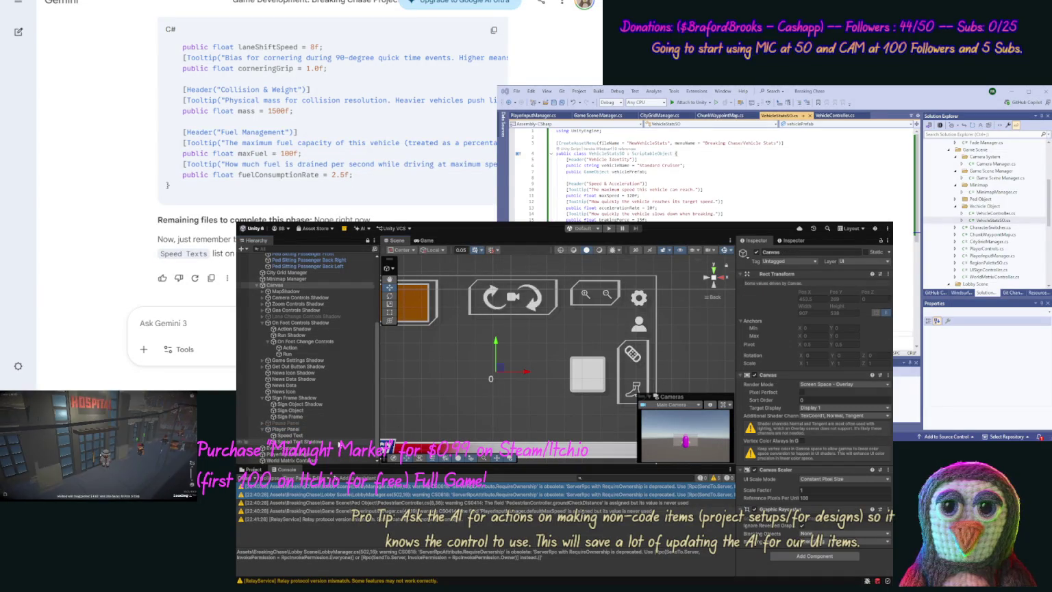
{"action": "left_click", "coordinate": [336, 436]}
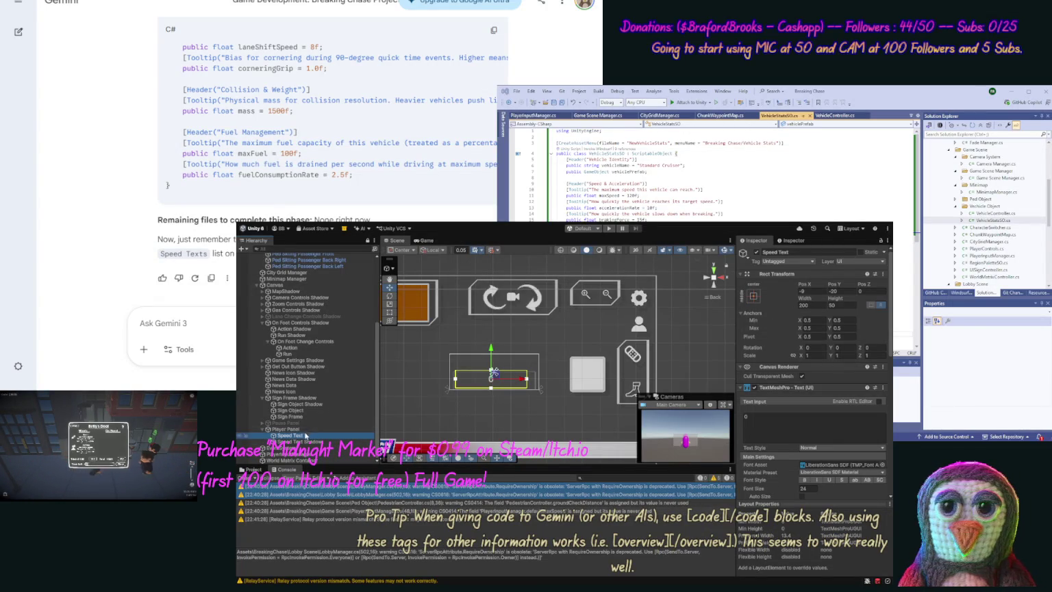
{"action": "key", "text": "ctrl+z"}
{"action": "key", "text": "ctrl+z"}
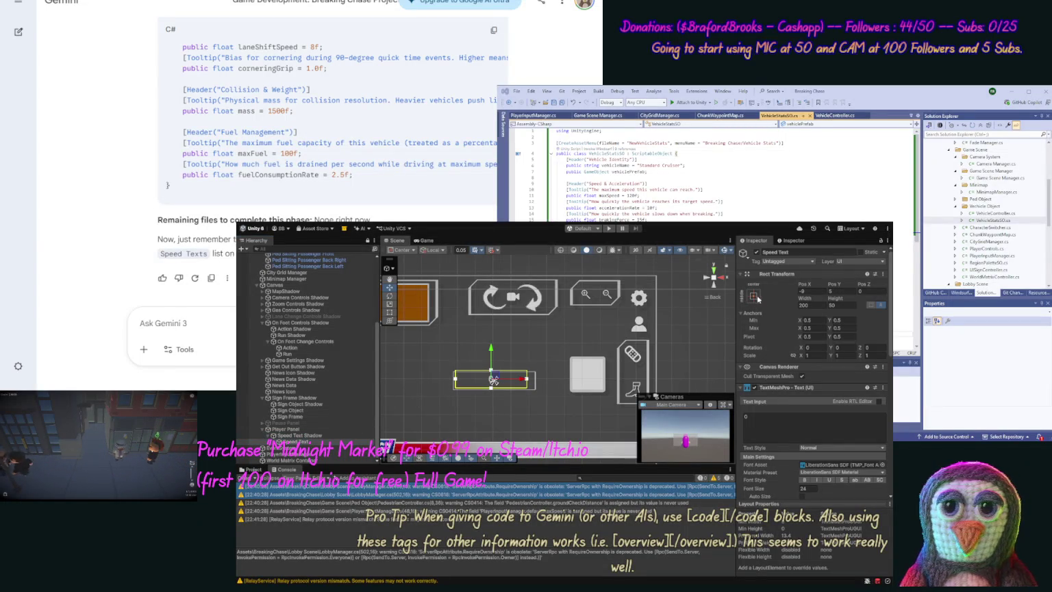
Zero Speed Text's Left, Right, Bottom and Top offsets, then shift it up by 10 units.
{"action": "left_click", "coordinate": [807, 291]}
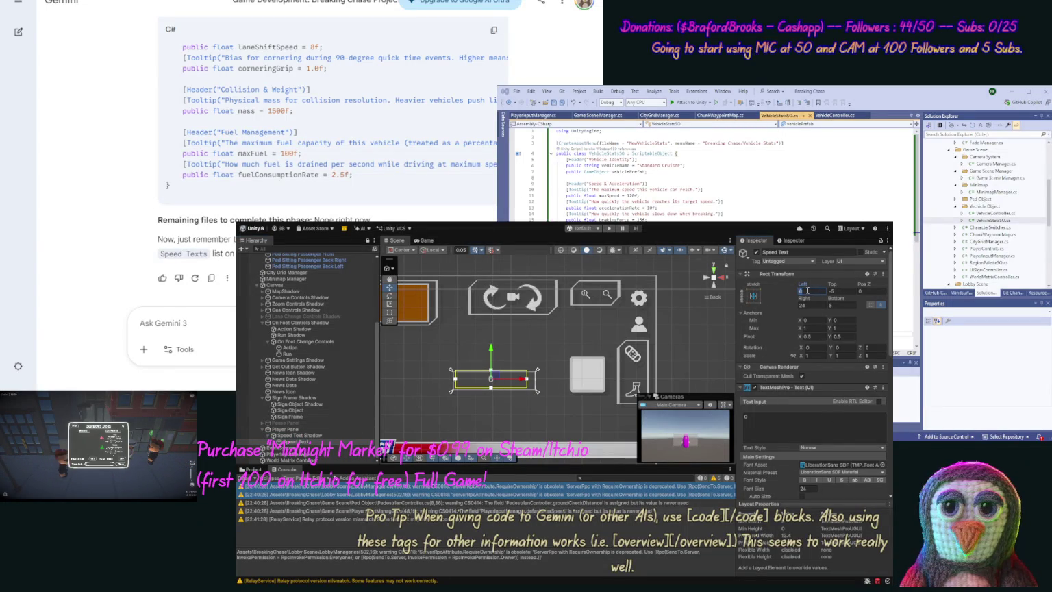
{"action": "left_click", "coordinate": [807, 305]}
{"action": "type", "text": "0"}
{"action": "left_click", "coordinate": [835, 305]}
{"action": "type", "text": "0"}
{"action": "left_click", "coordinate": [840, 292]}
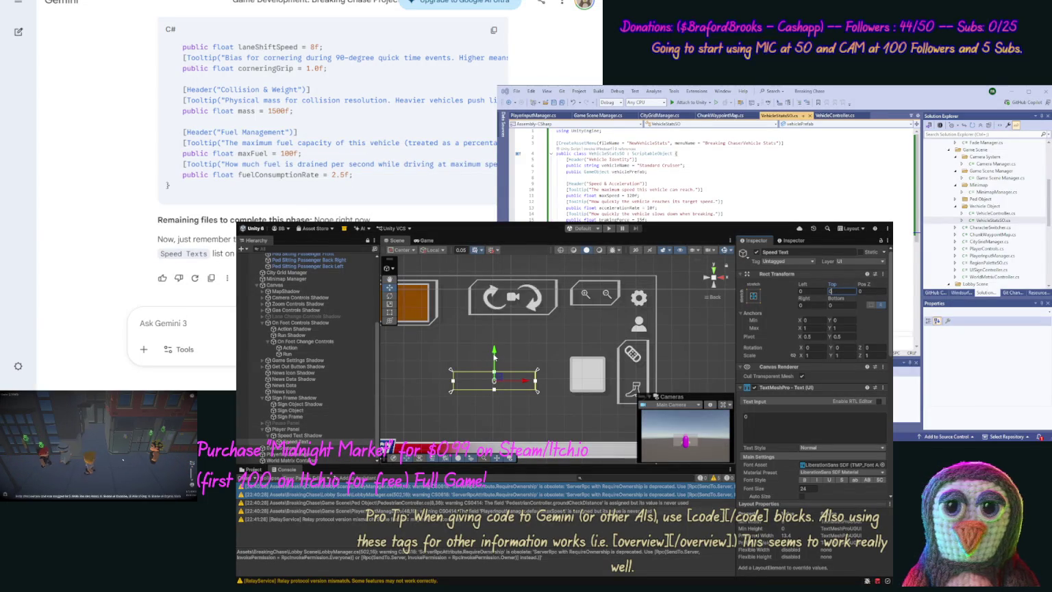
{"action": "left_click_drag", "start_coordinate": [494, 353], "coordinate": [524, 377]}
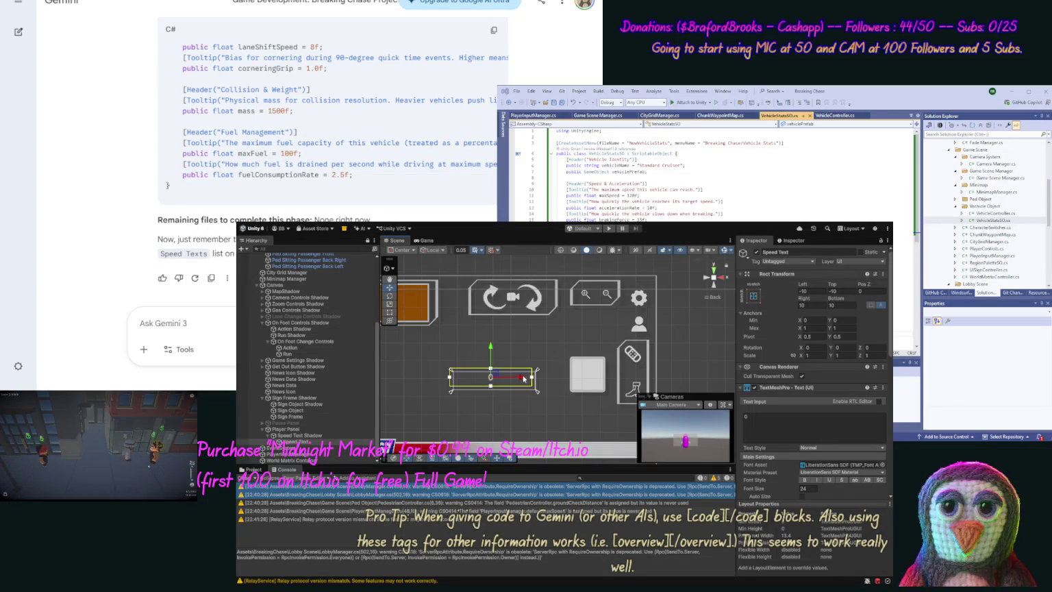
{"action": "left_click", "coordinate": [681, 377]}
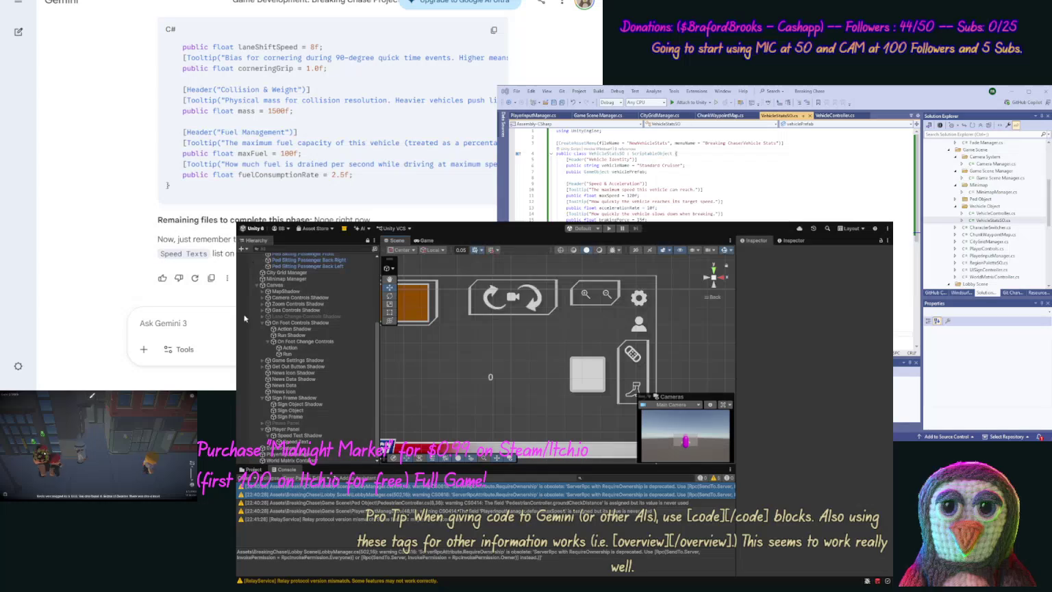
Check Player Panel and Speed Text Shadow, then select PlayerInputManager to view its Speed Texts, Gas Bar and Stamina Bar slots.
{"action": "left_click", "coordinate": [288, 428]}
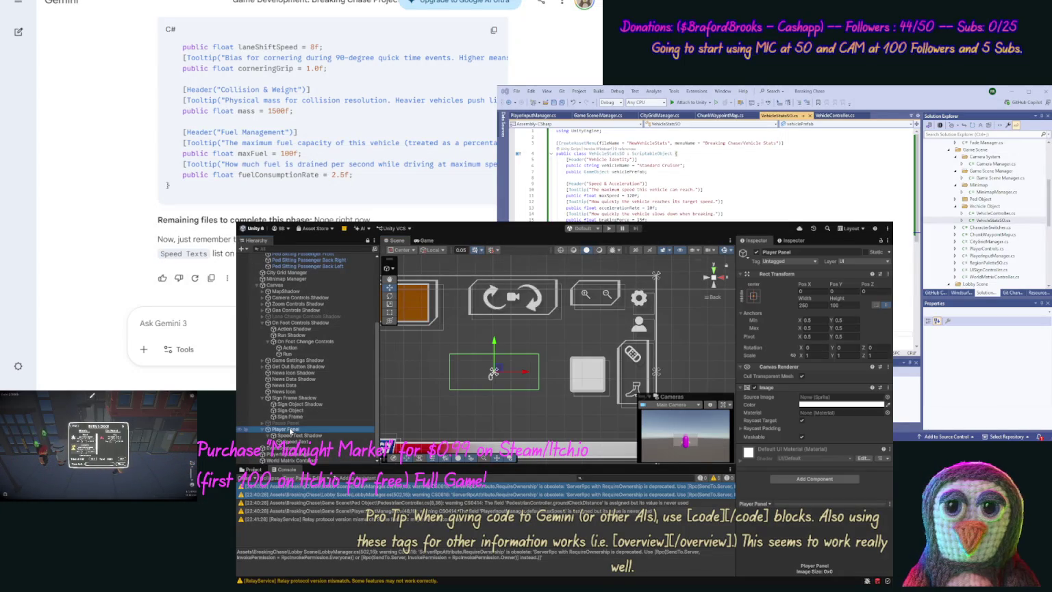
{"action": "left_click", "coordinate": [294, 435]}
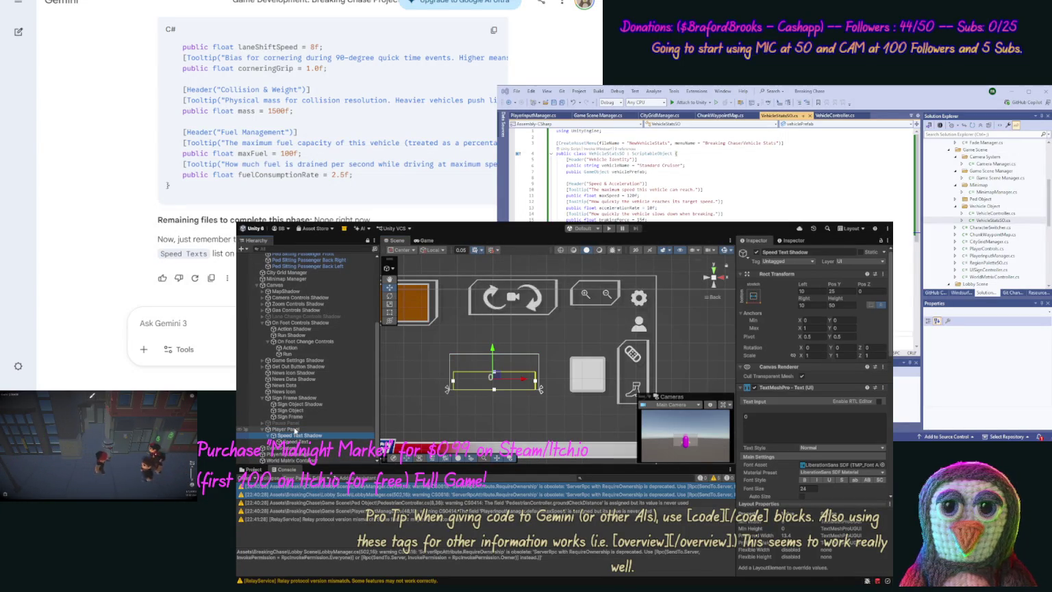
{"action": "left_click", "coordinate": [291, 429]}
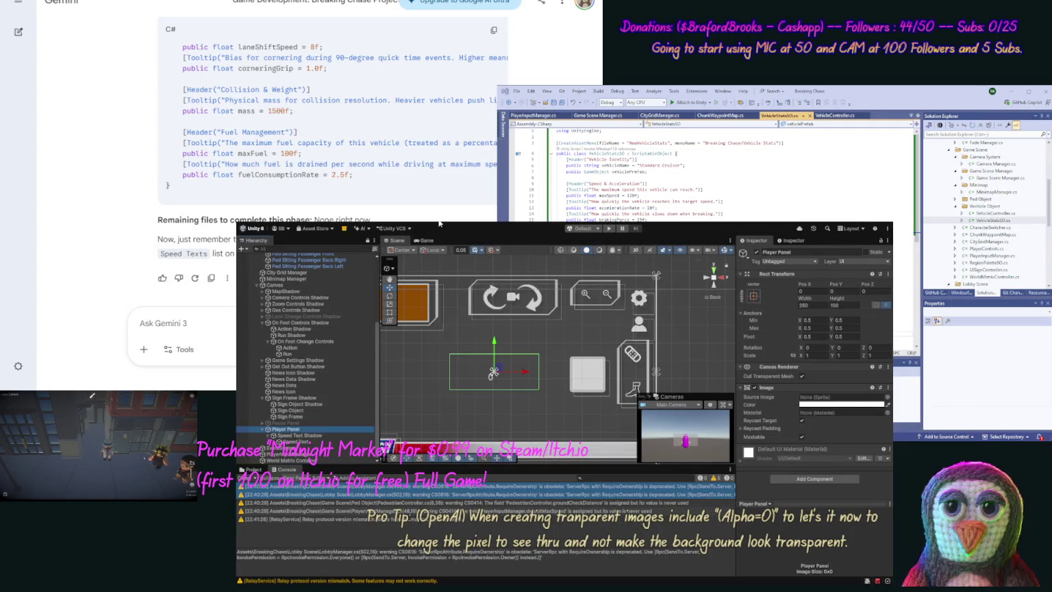
{"action": "left_click", "coordinate": [321, 454]}
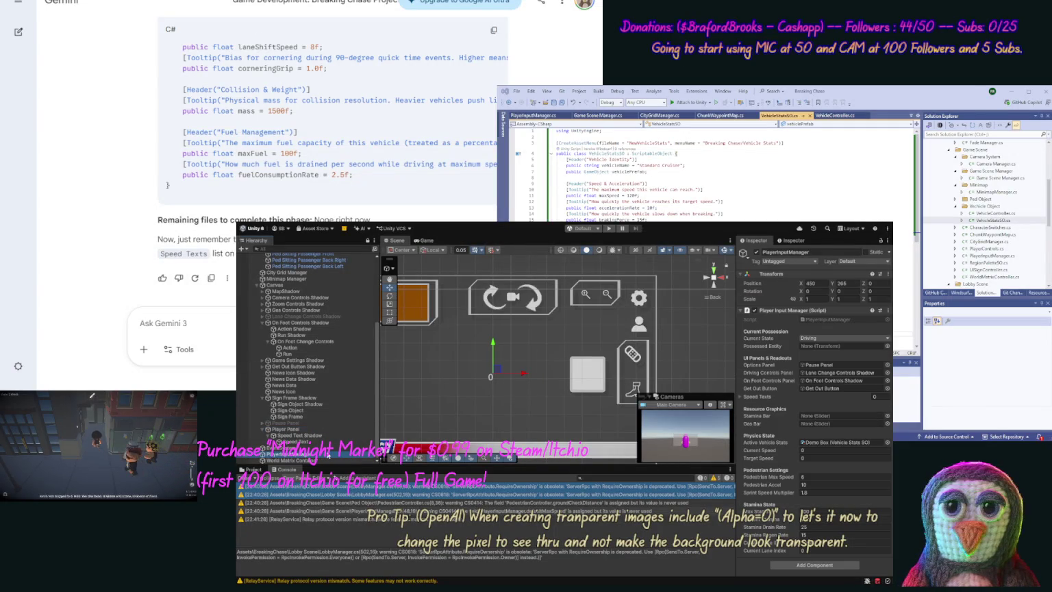
Create a UI Slider as a child of the Player Panel.
{"action": "left_click", "coordinate": [298, 430]}
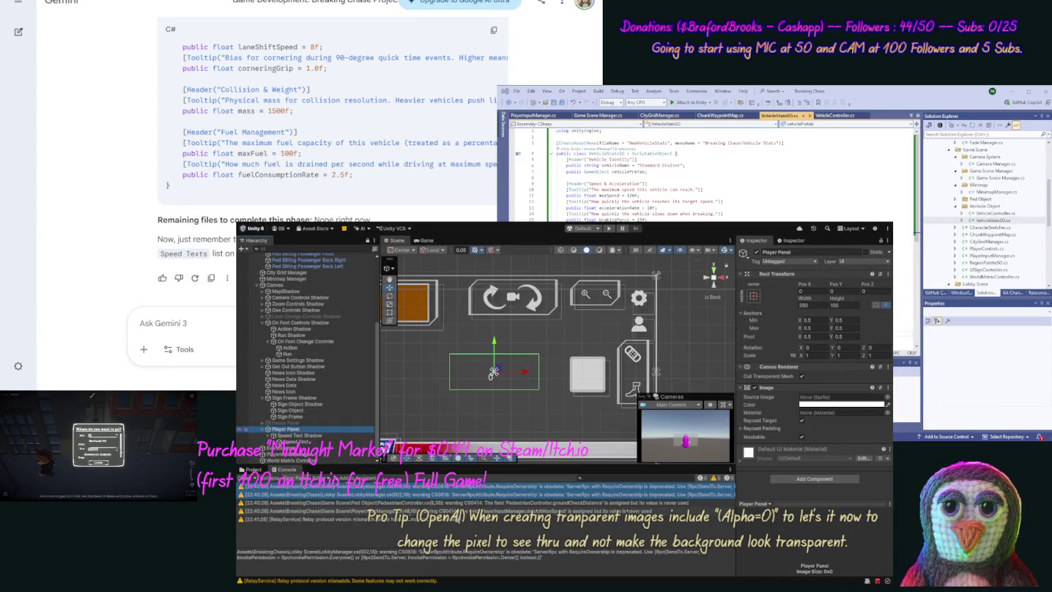
{"action": "left_click", "coordinate": [461, 522]}
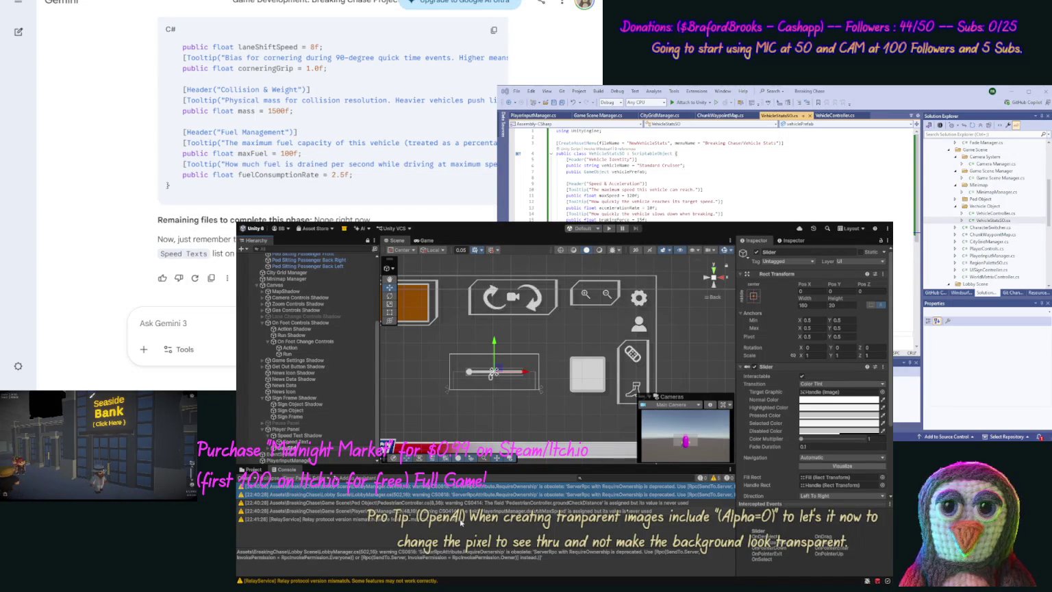
{"action": "type", "text": "Gas"}
Confirm the new slider's name as Gas Slider and look through its Inspector settings.
{"action": "key", "text": "Return"}
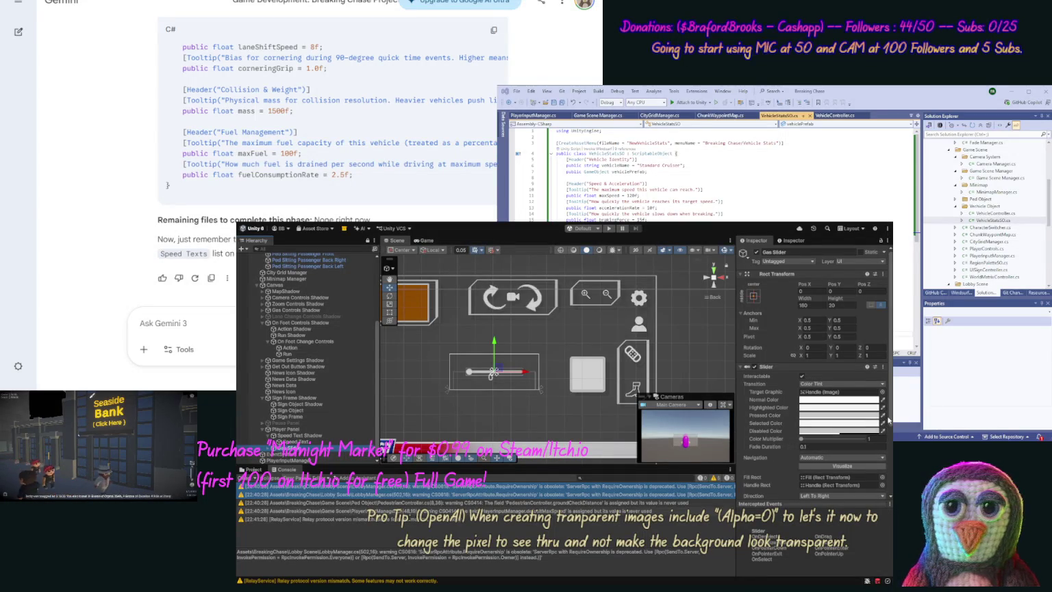
{"action": "scroll", "coordinate": [889, 419], "scroll_direction": "down", "scroll_amount": 3}
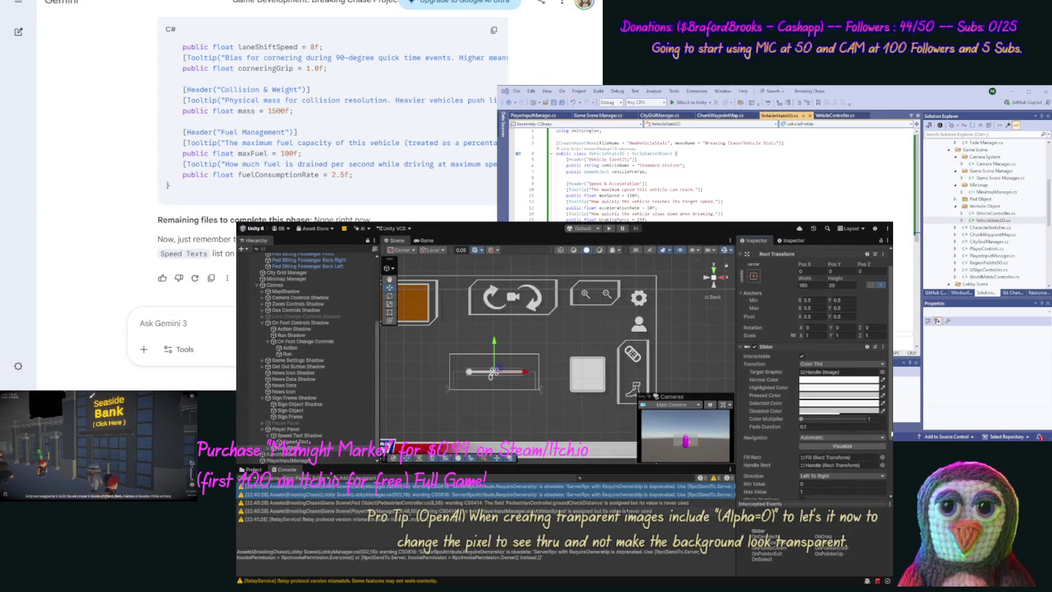
{"action": "left_click_drag", "start_coordinate": [891, 445], "coordinate": [891, 495]}
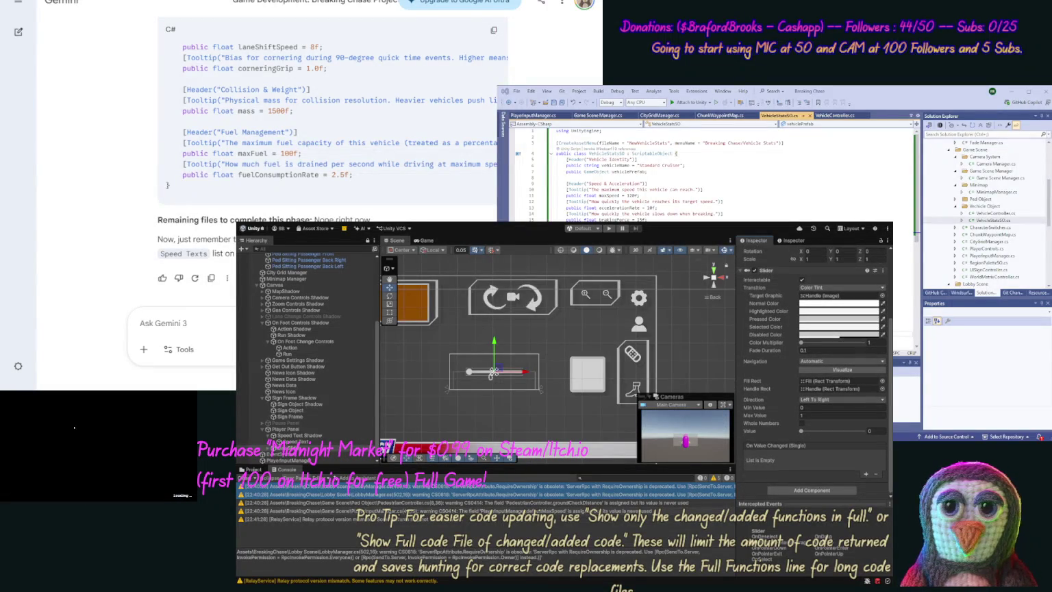
{"action": "scroll", "coordinate": [816, 369], "scroll_direction": "up", "scroll_amount": 3}
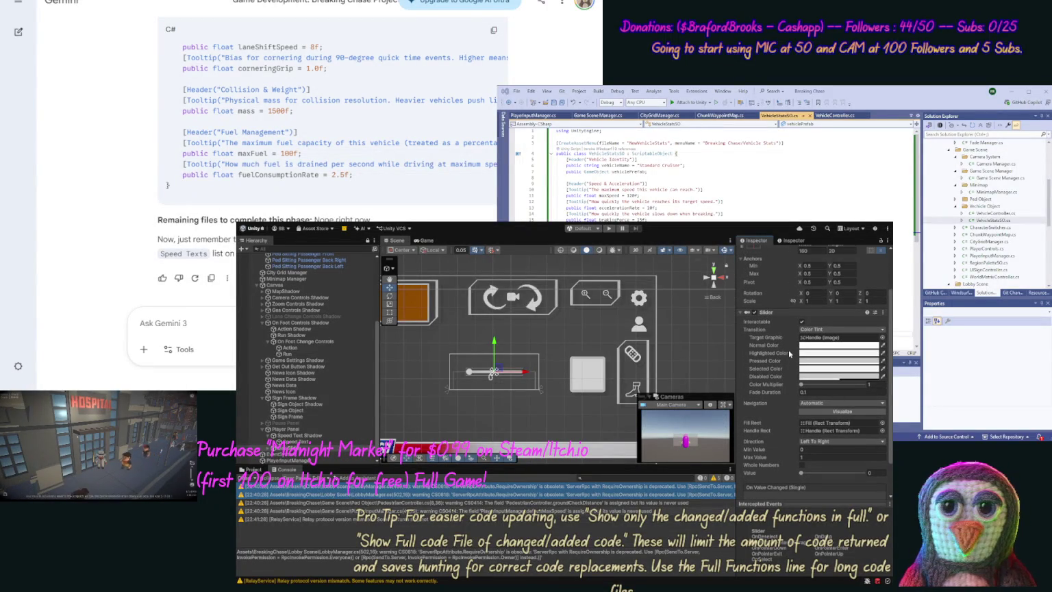
Anchor Gas Slider to stretch horizontally, move it up to Pos Y -19, with 10-unit side insets.
{"action": "left_click", "coordinate": [803, 320]}
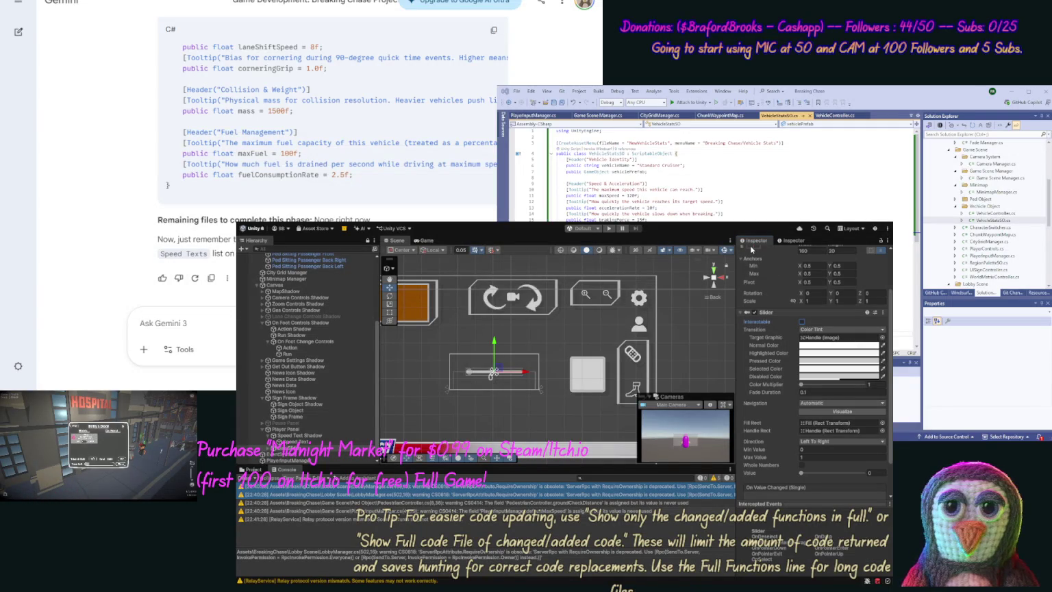
{"action": "key", "text": "ctrl+z"}
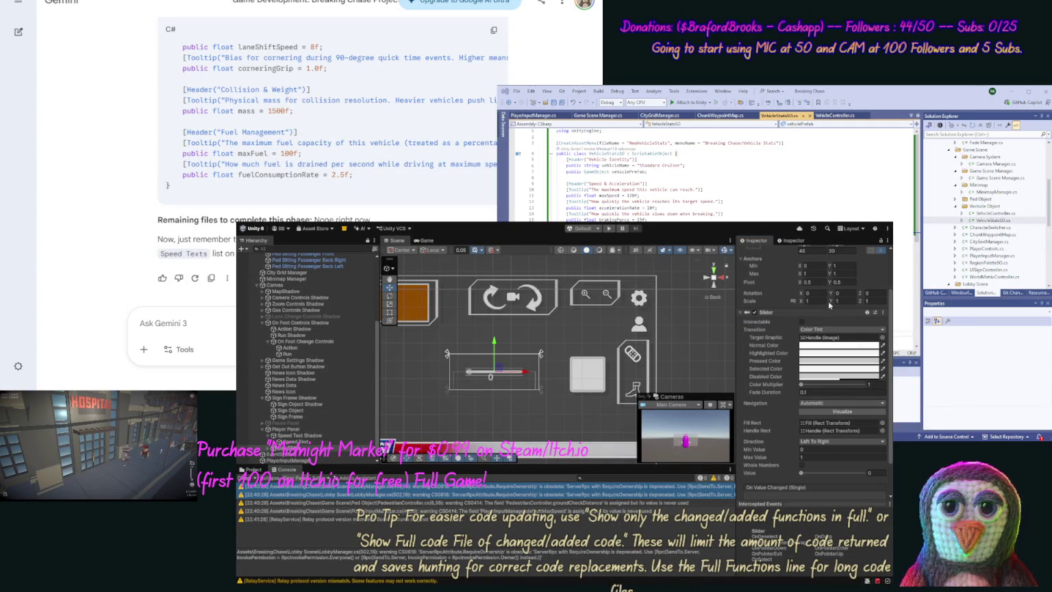
{"action": "left_click_drag", "start_coordinate": [494, 341], "coordinate": [492, 331]}
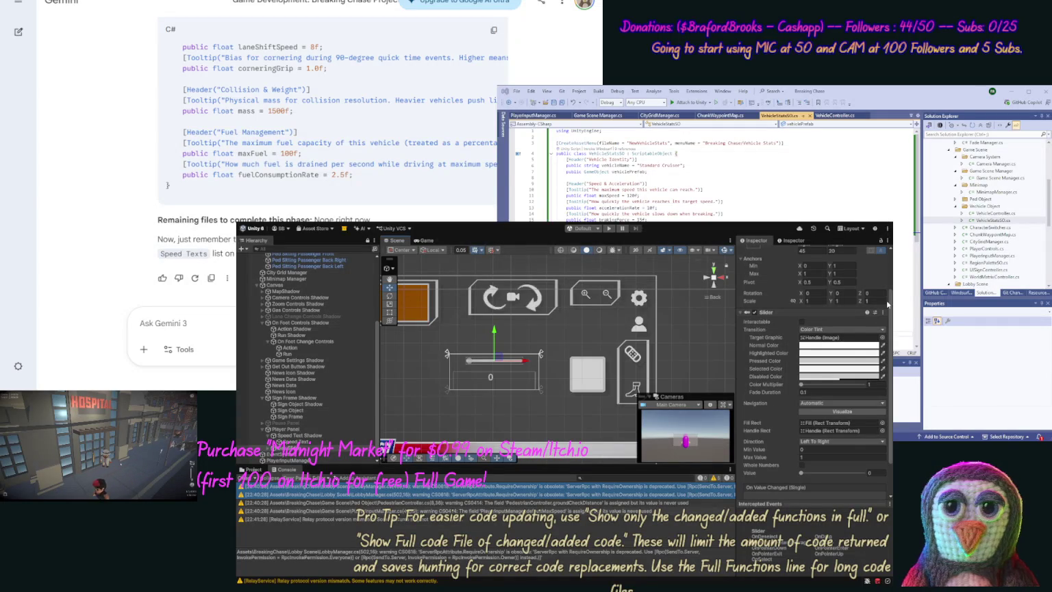
{"action": "scroll", "coordinate": [884, 288], "scroll_direction": "up", "scroll_amount": 2}
{"action": "left_click", "coordinate": [807, 271]}
{"action": "type", "text": "10"}
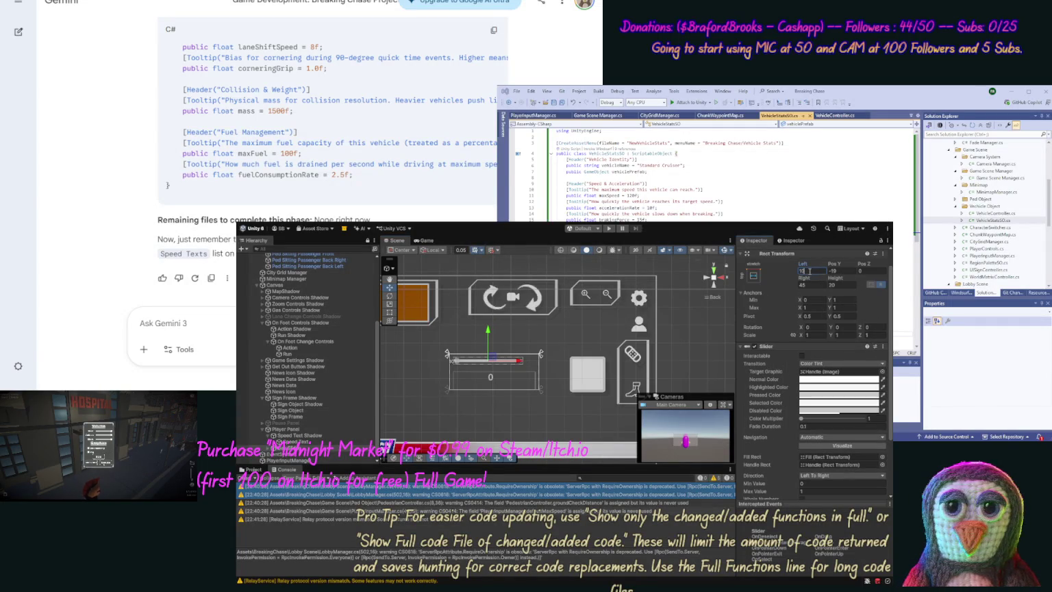
{"action": "type", "text": "10"}
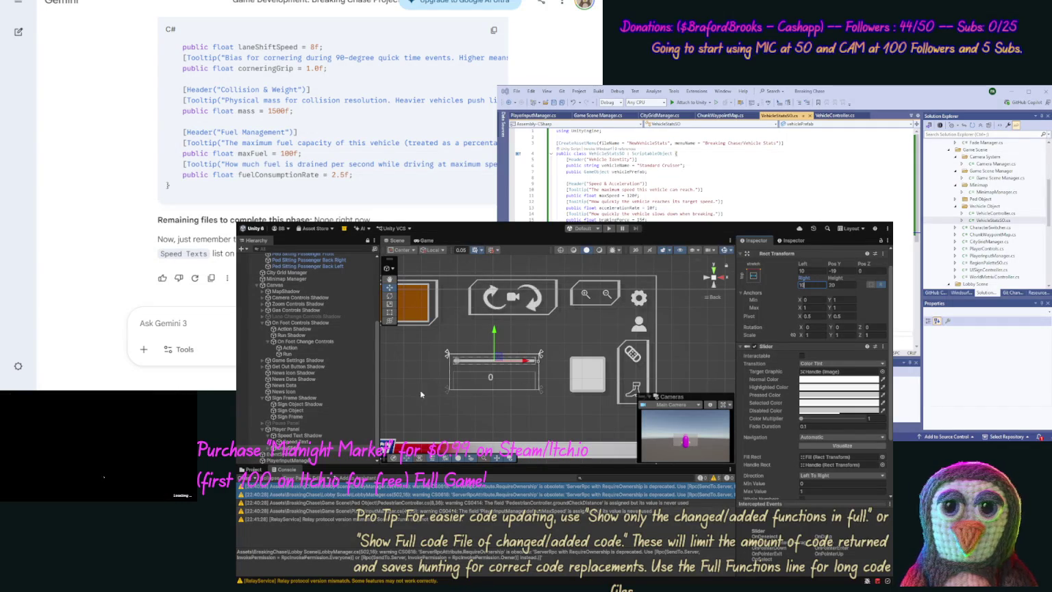
{"action": "left_click", "coordinate": [341, 427]}
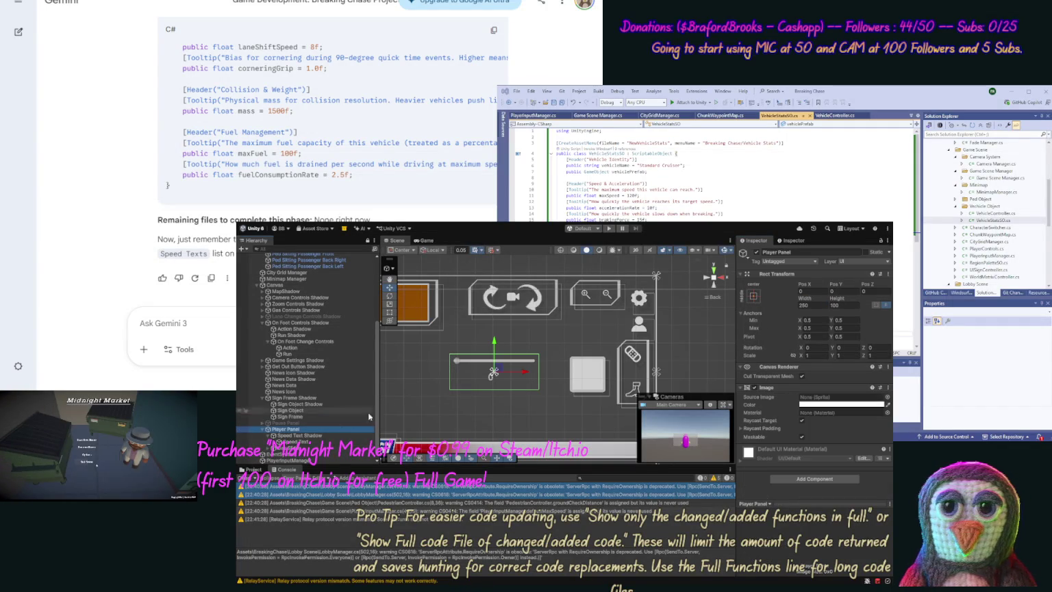
Set the Player Panel's height to 200.
{"action": "left_click", "coordinate": [843, 305]}
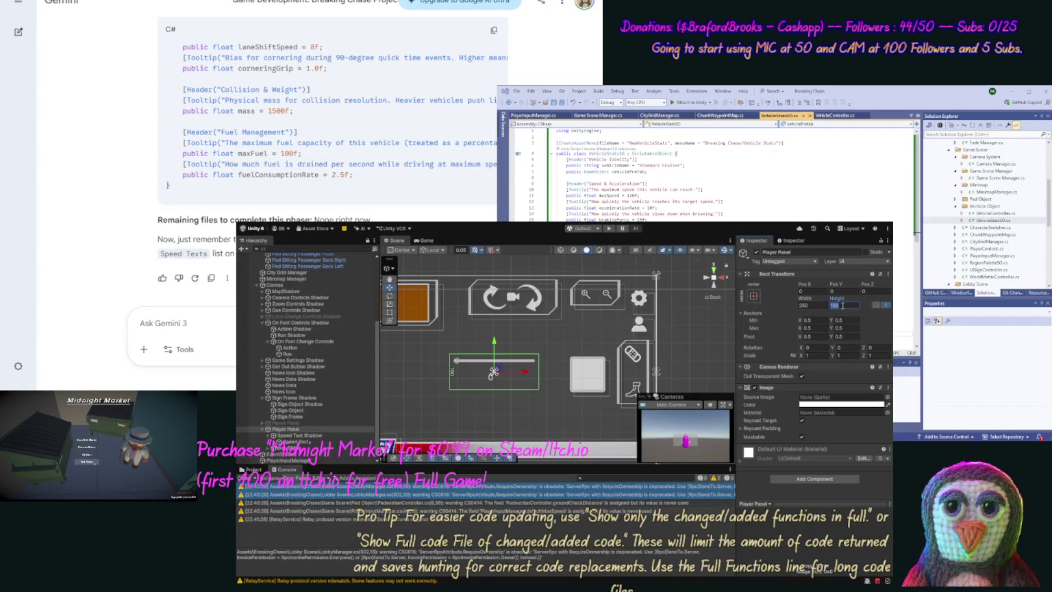
{"action": "type", "text": "200"}
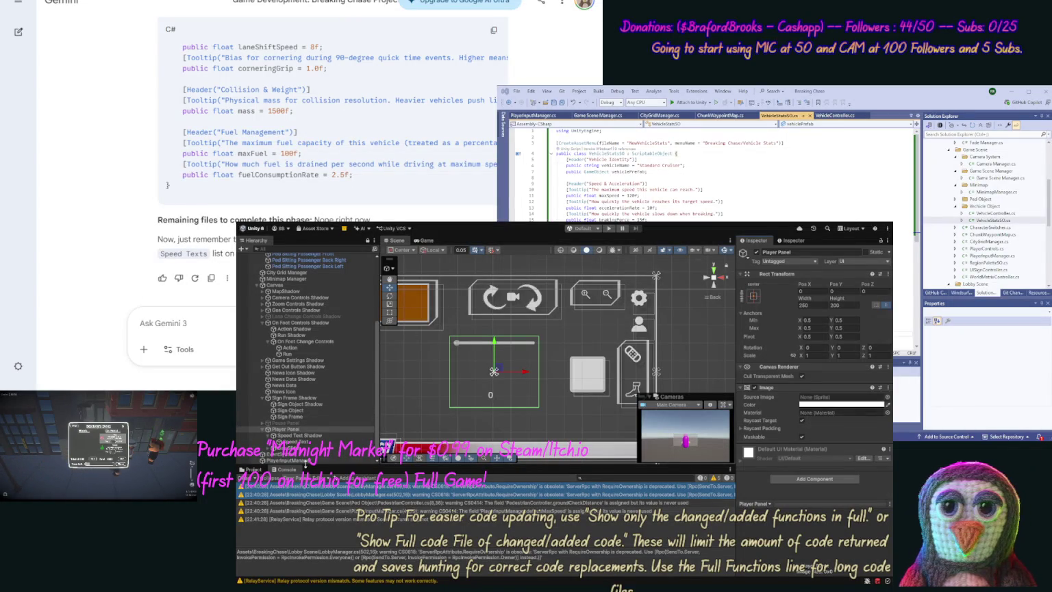
Assign the speed texts to Speed Texts and Gas Slider to Gas Bar, then duplicate Gas Slider.
{"action": "left_click", "coordinate": [302, 460]}
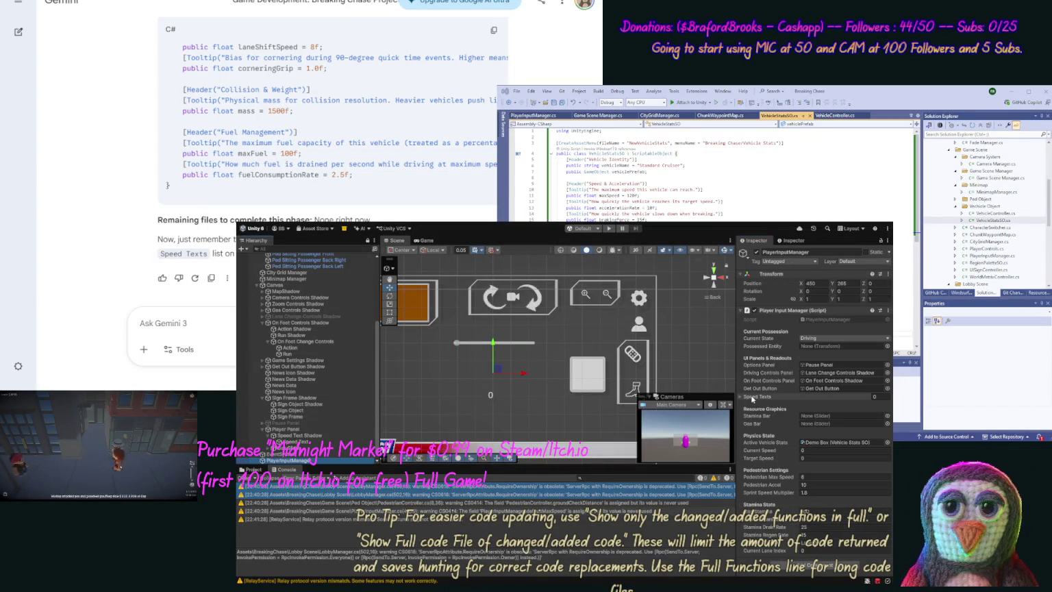
{"action": "left_click_drag", "start_coordinate": [281, 442], "coordinate": [769, 402]}
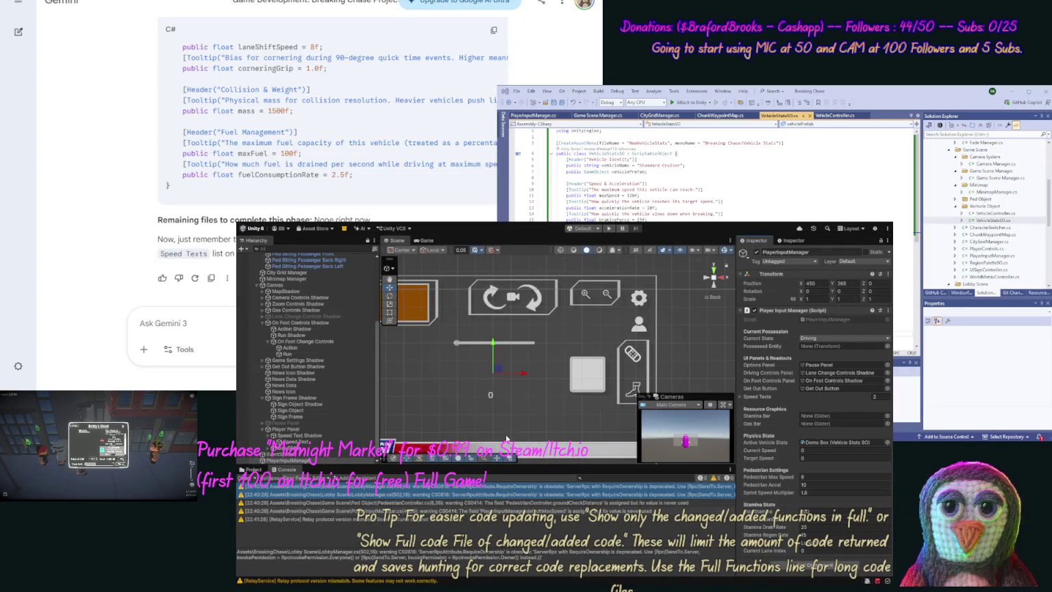
{"action": "mouse_move", "coordinate": [257, 442]}
{"action": "left_mouse_down"}
{"action": "mouse_move", "coordinate": [288, 454]}
{"action": "mouse_move", "coordinate": [809, 430]}
{"action": "left_mouse_up"}
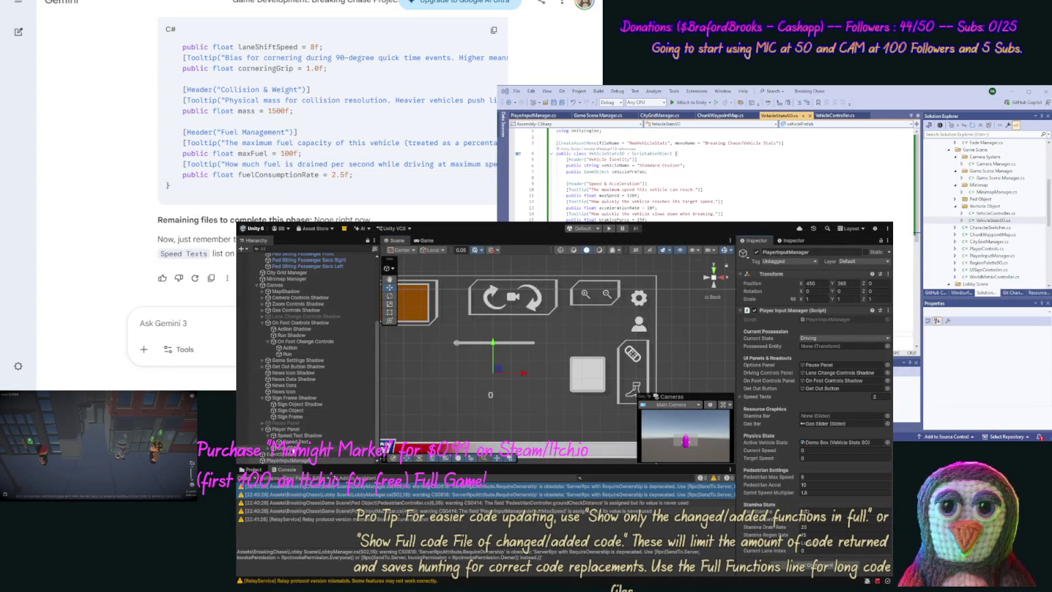
{"action": "double_click", "coordinate": [809, 423]}
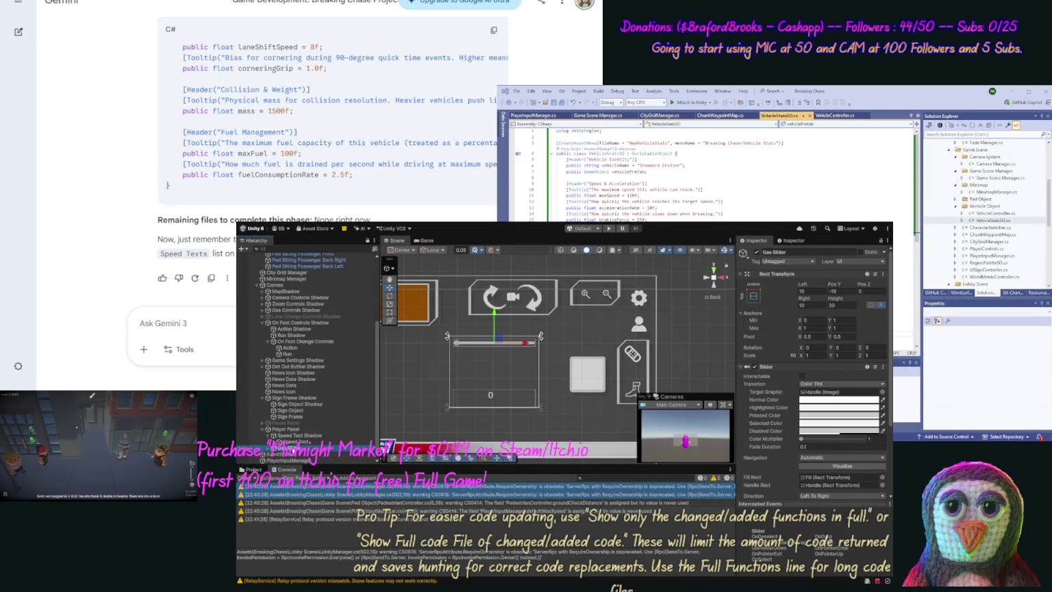
{"action": "key", "text": "ctrl+d"}
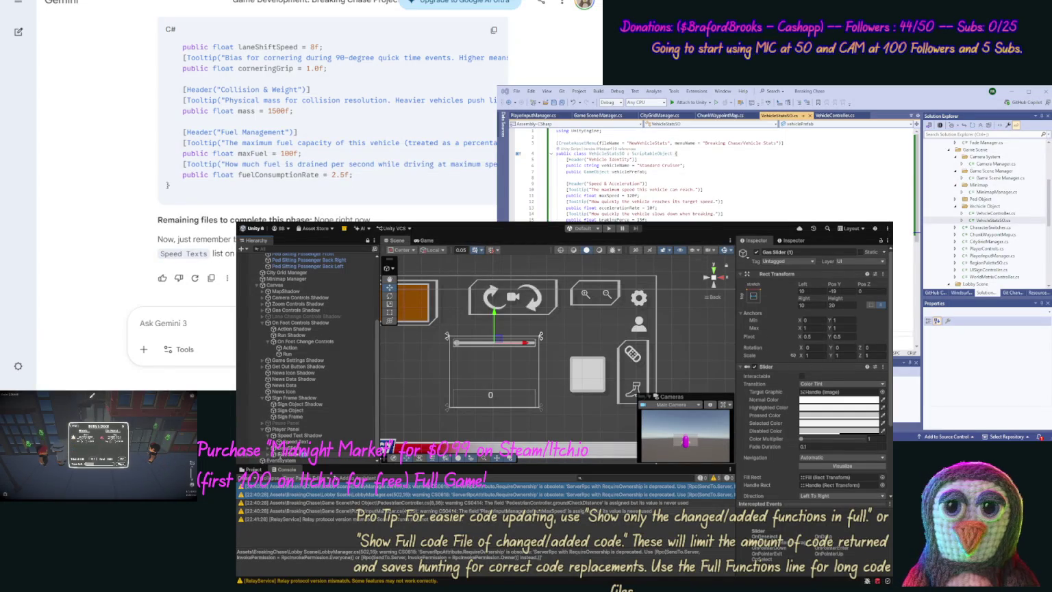
Assign the copied Run Slider to the PlayerInputManager's Stamina Bar slot.
{"action": "left_click", "coordinate": [279, 455]}
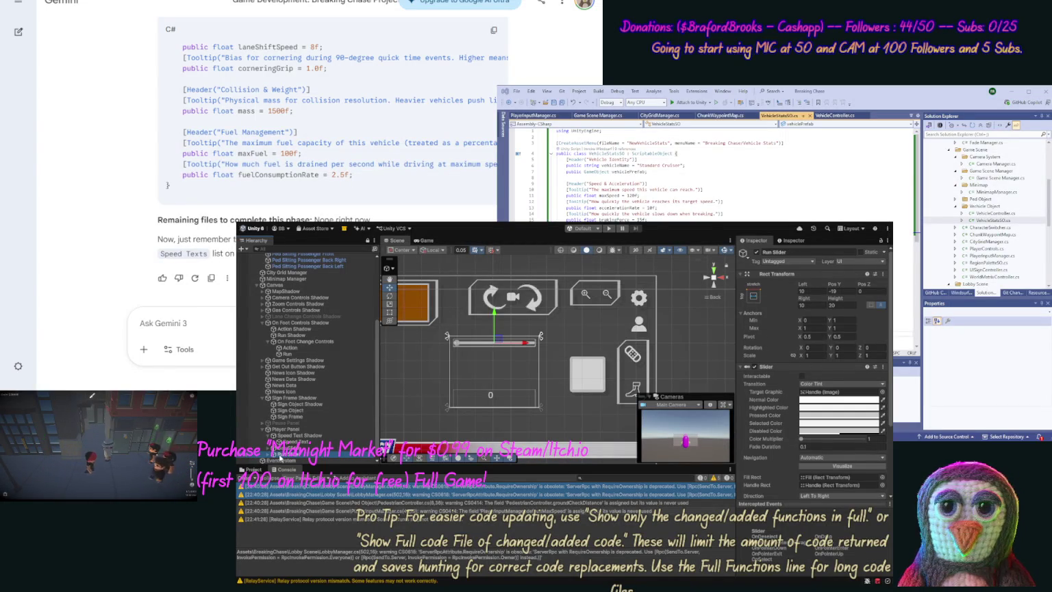
{"action": "scroll", "coordinate": [294, 455], "scroll_direction": "down", "scroll_amount": 1}
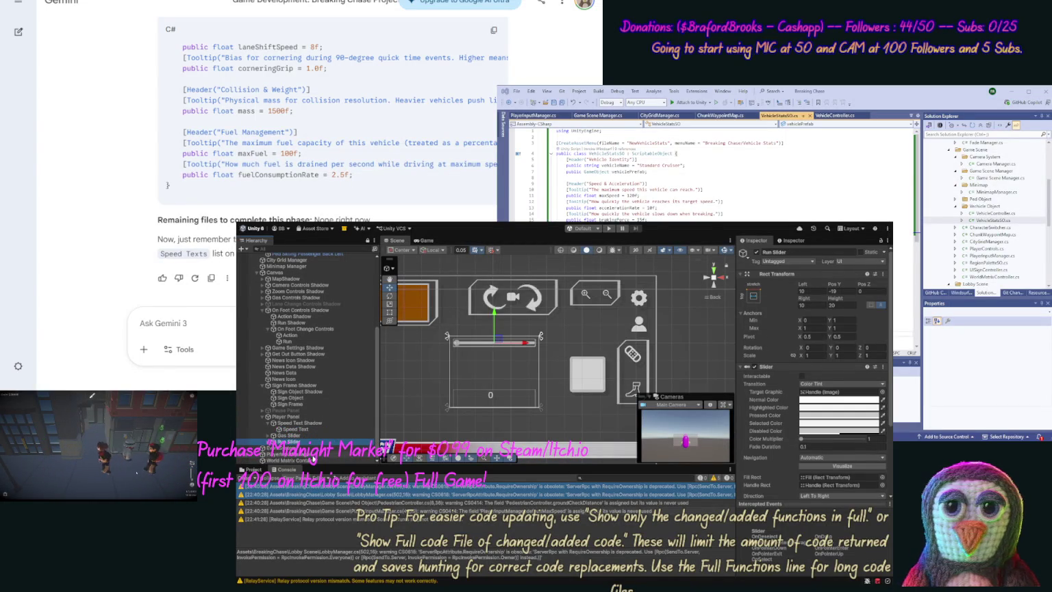
{"action": "left_click", "coordinate": [295, 443]}
{"action": "mouse_move", "coordinate": [295, 444]}
{"action": "left_mouse_down"}
{"action": "mouse_move", "coordinate": [748, 374]}
{"action": "mouse_move", "coordinate": [809, 421]}
{"action": "left_mouse_up"}
{"action": "left_click", "coordinate": [753, 417]}
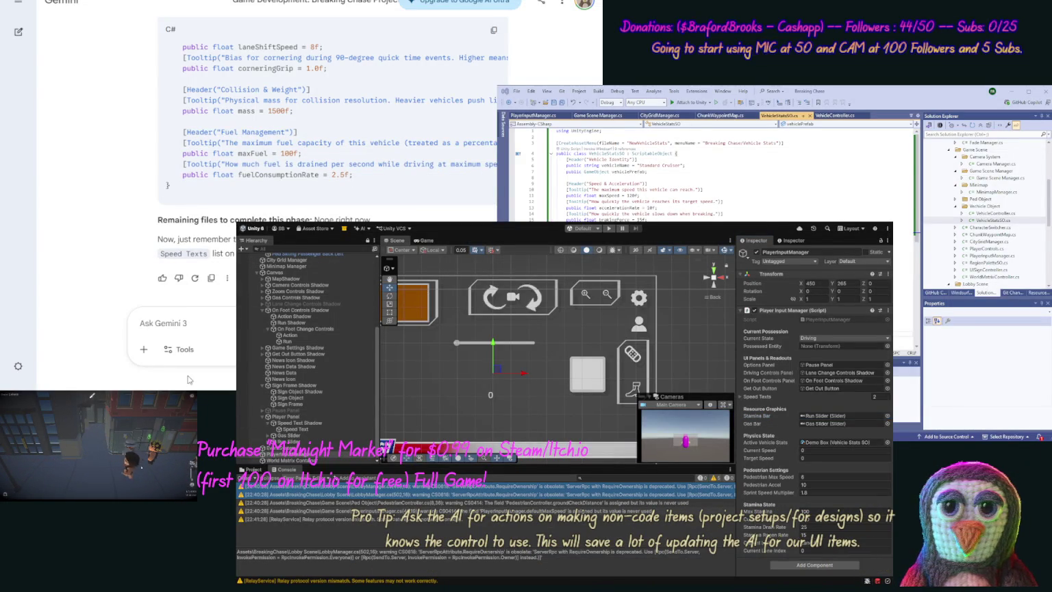
{"action": "left_click", "coordinate": [179, 343]}
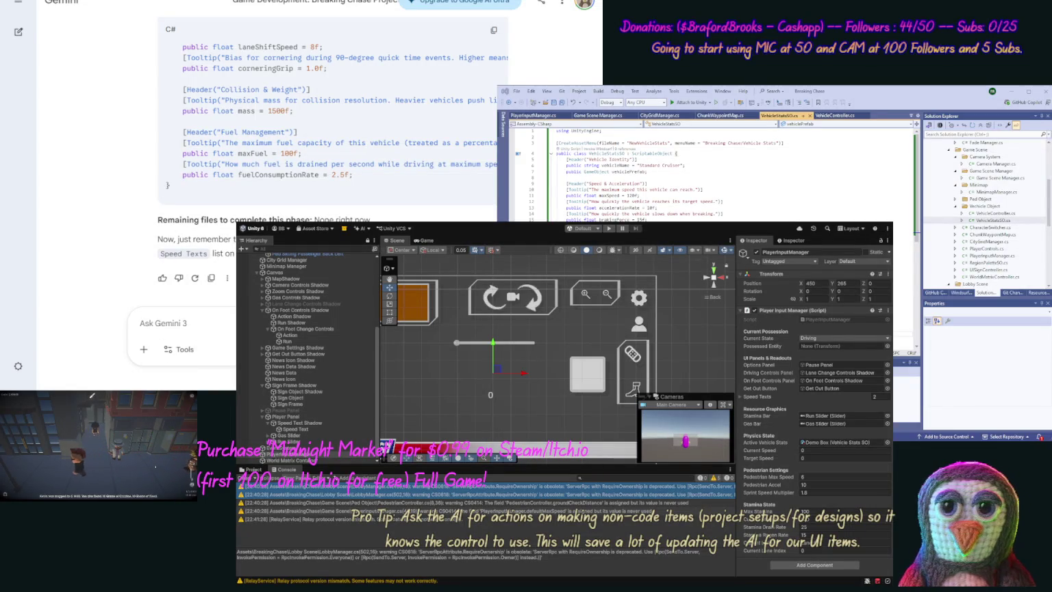
Ask Gemini to add the Player Input Manager's Ped Settings to the Ped SO.
{"action": "type", "text": "Also ou"}
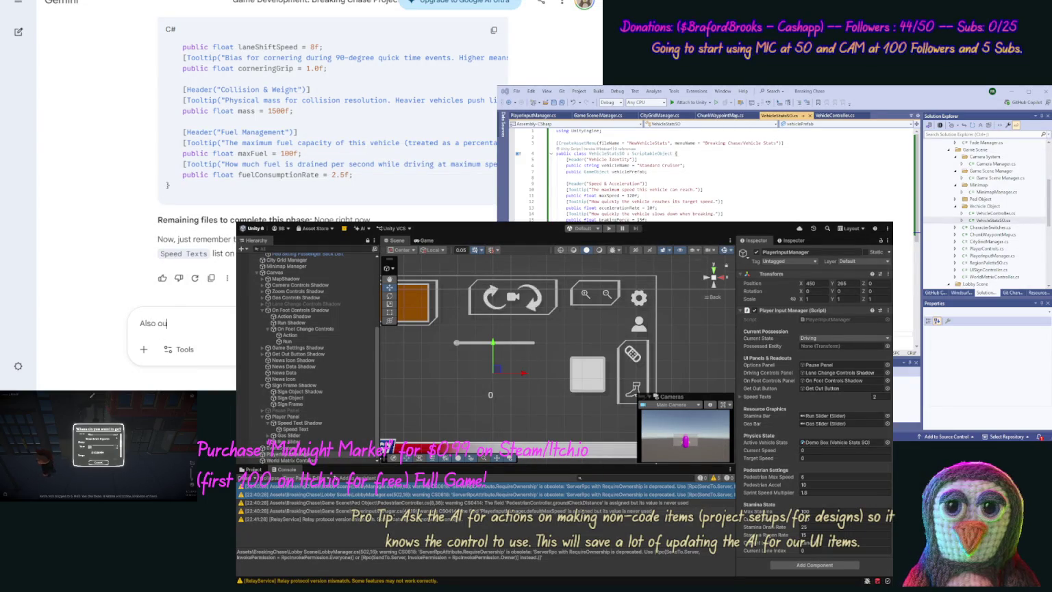
{"action": "type", "text": "r Ped Set"}
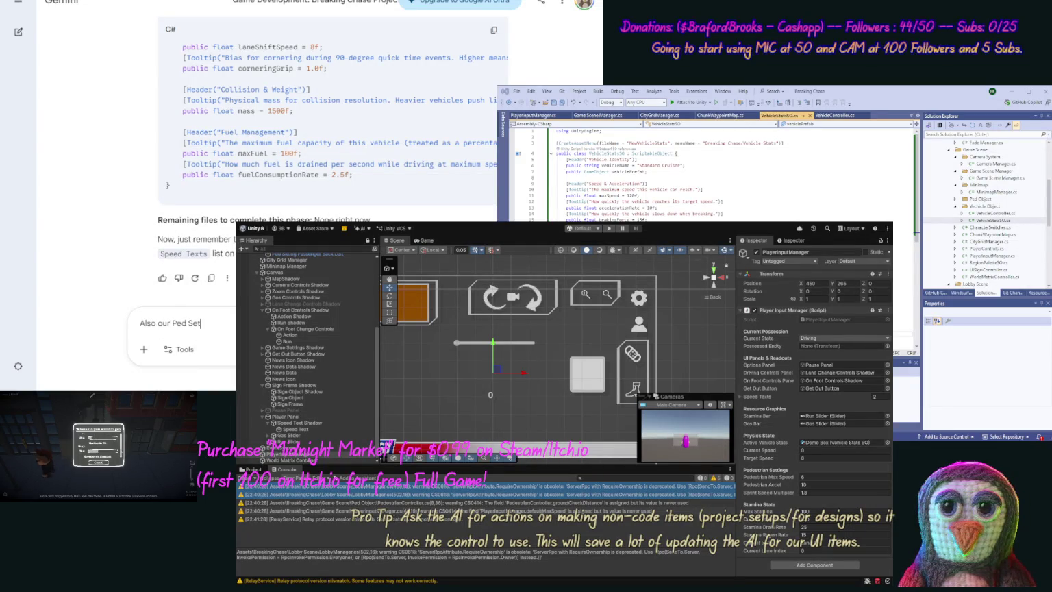
{"action": "type", "text": "tings in th"}
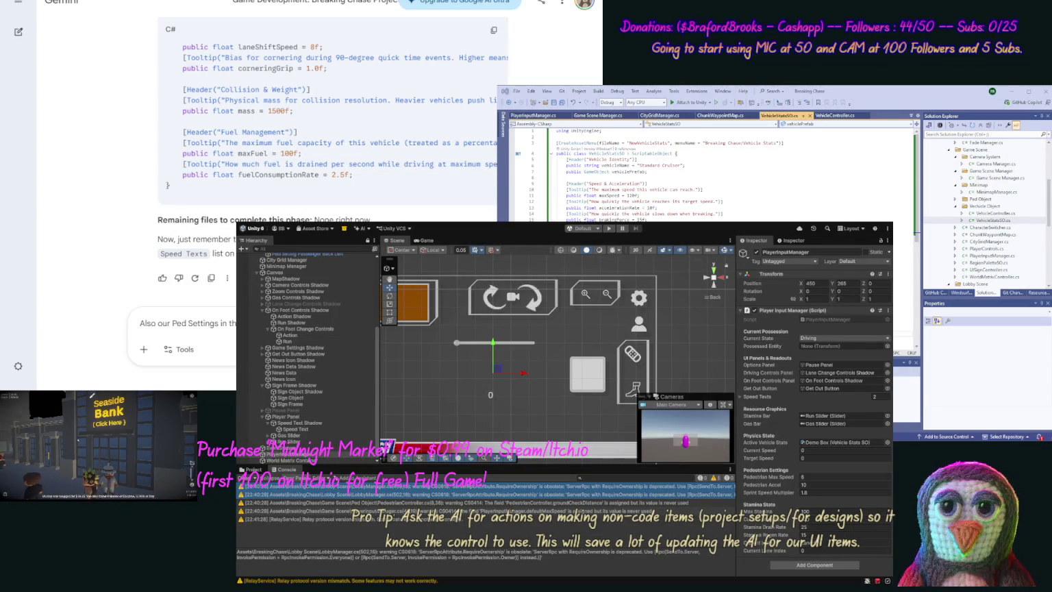
{"action": "key", "text": "Return"}
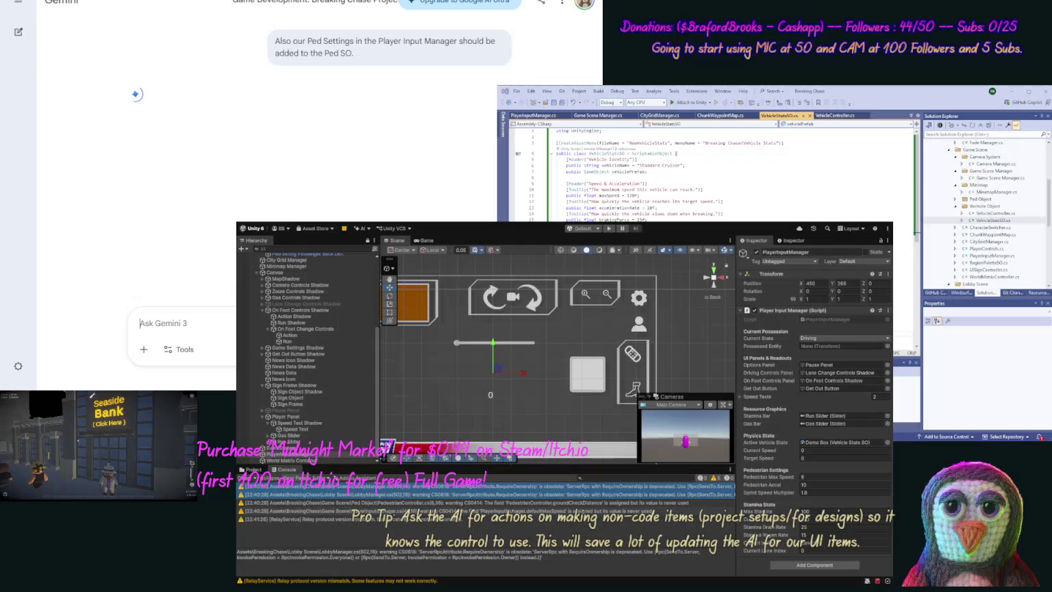
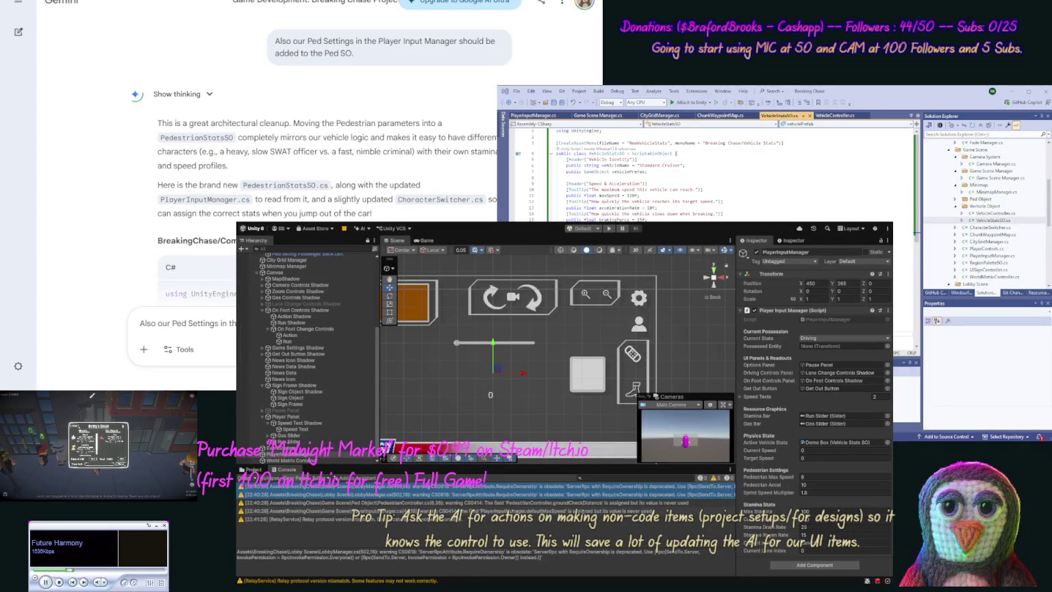
Erase the leftover Ped Settings request text from the Gemini message box.
{"action": "key", "text": "ctrl+a"}
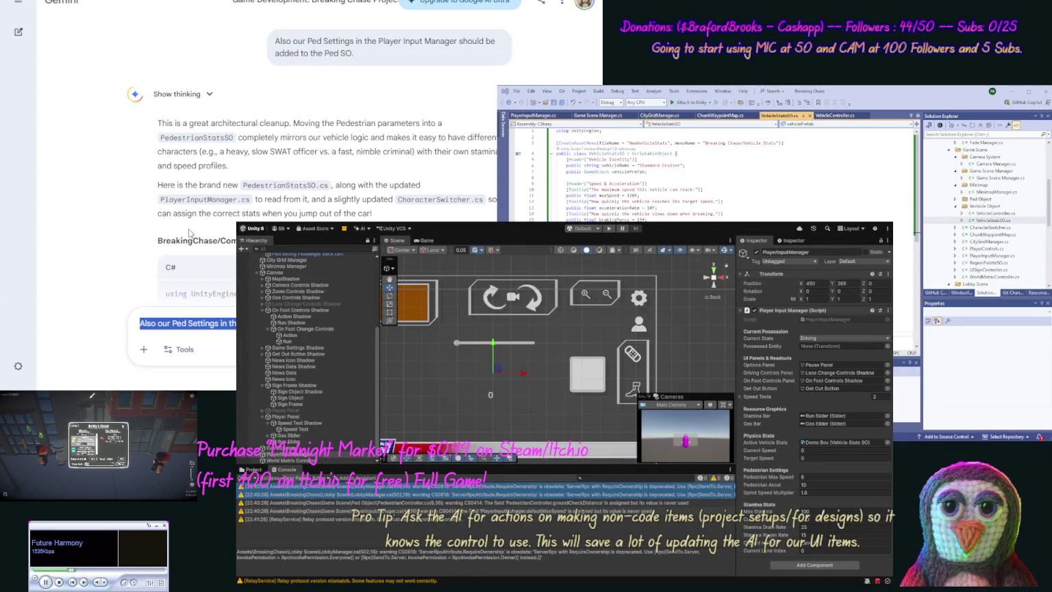
{"action": "key", "text": "BackSpace"}
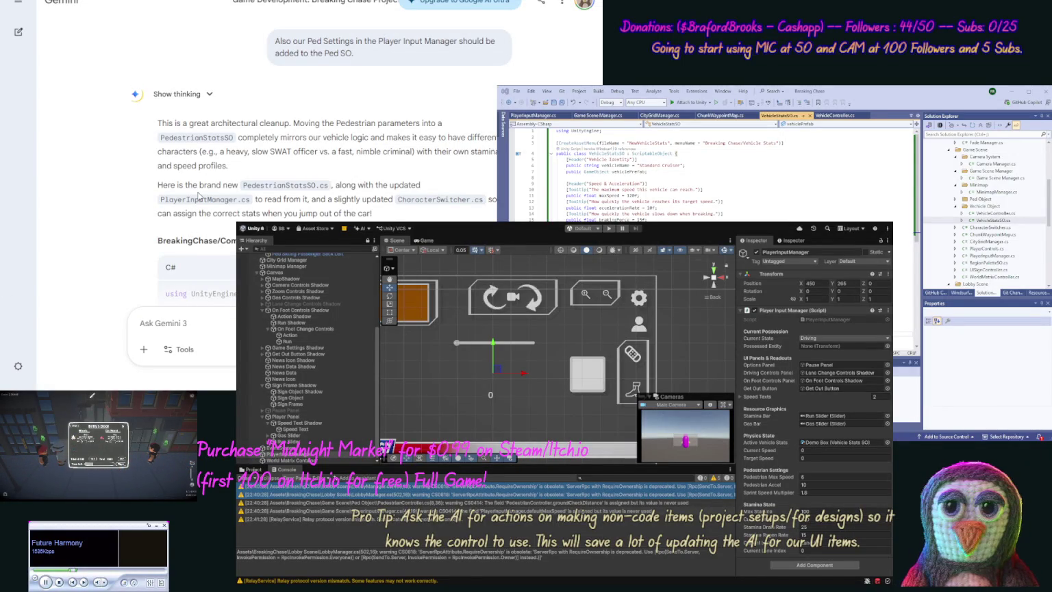